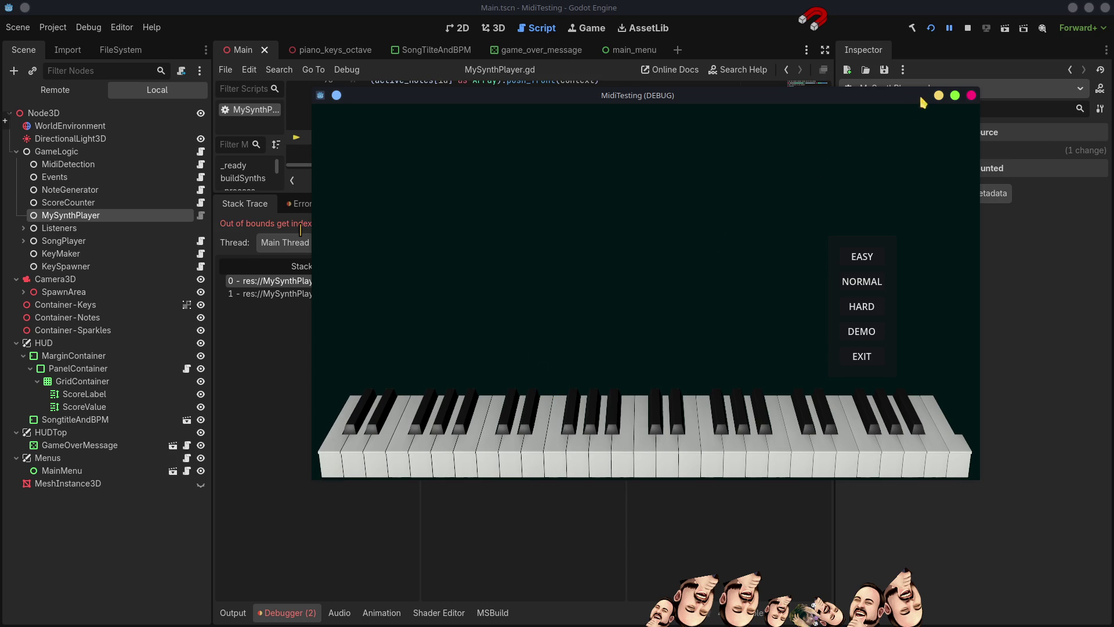
Step: Stop the running MidiTesting game to end the debug session
click(971, 33)
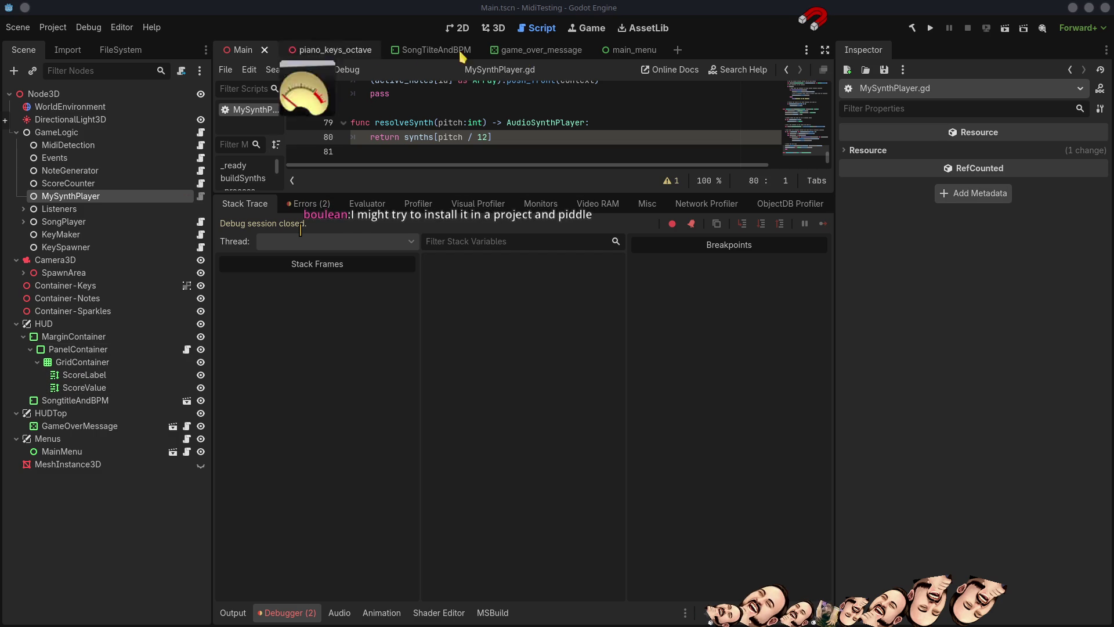
Step: Open piano_keyboard.tscn from the addons > godot_synth > keyboard folder in the FileSystem dock
click(880, 312)
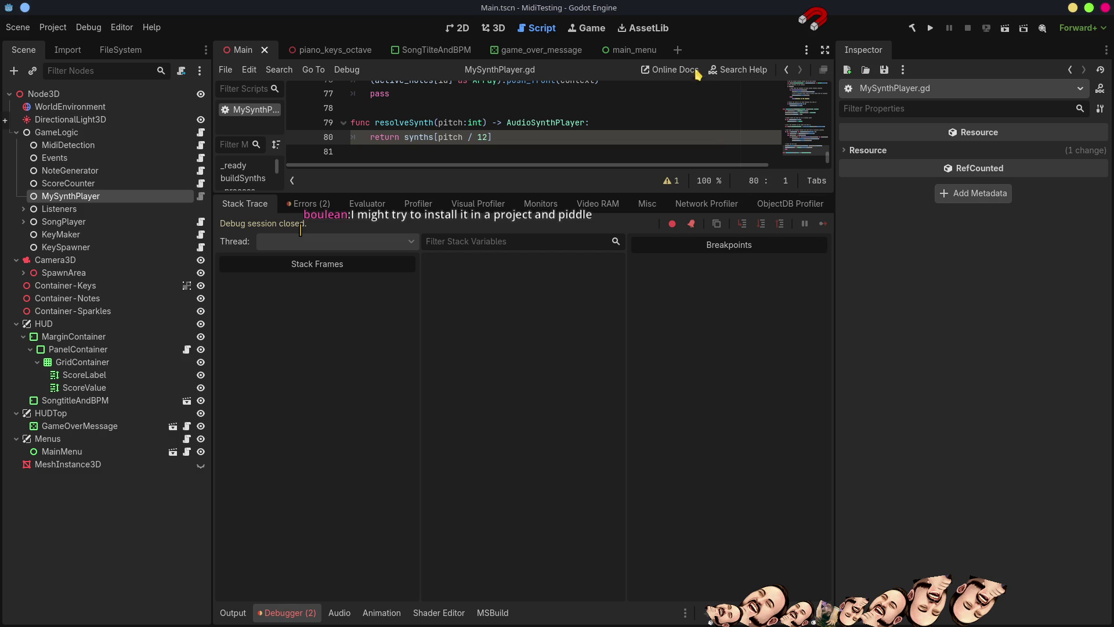
click(120, 49)
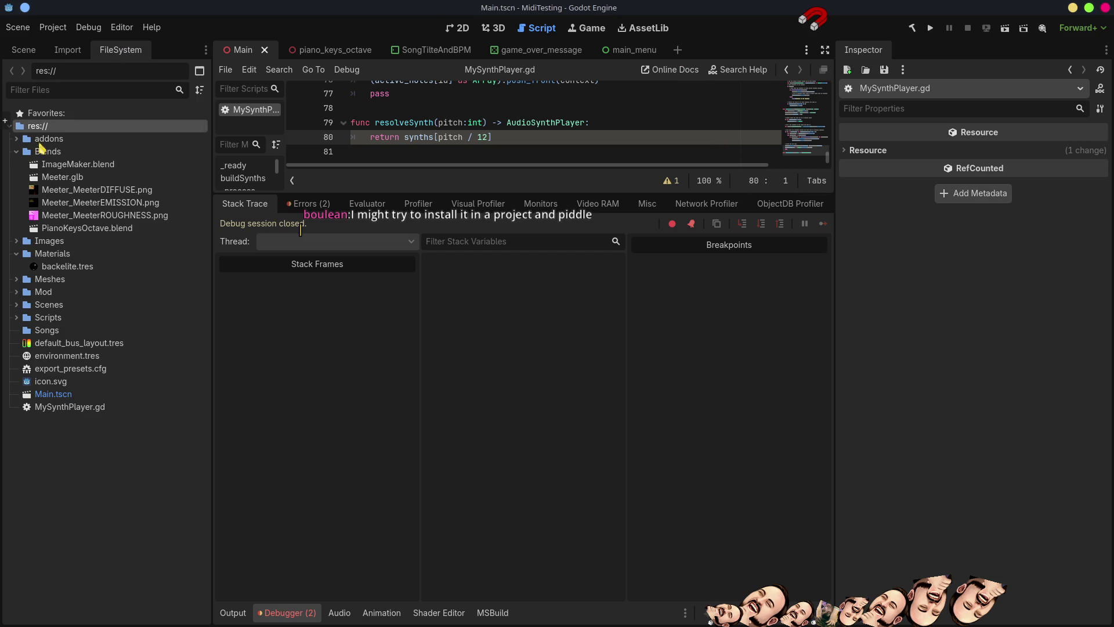
double_click(43, 139)
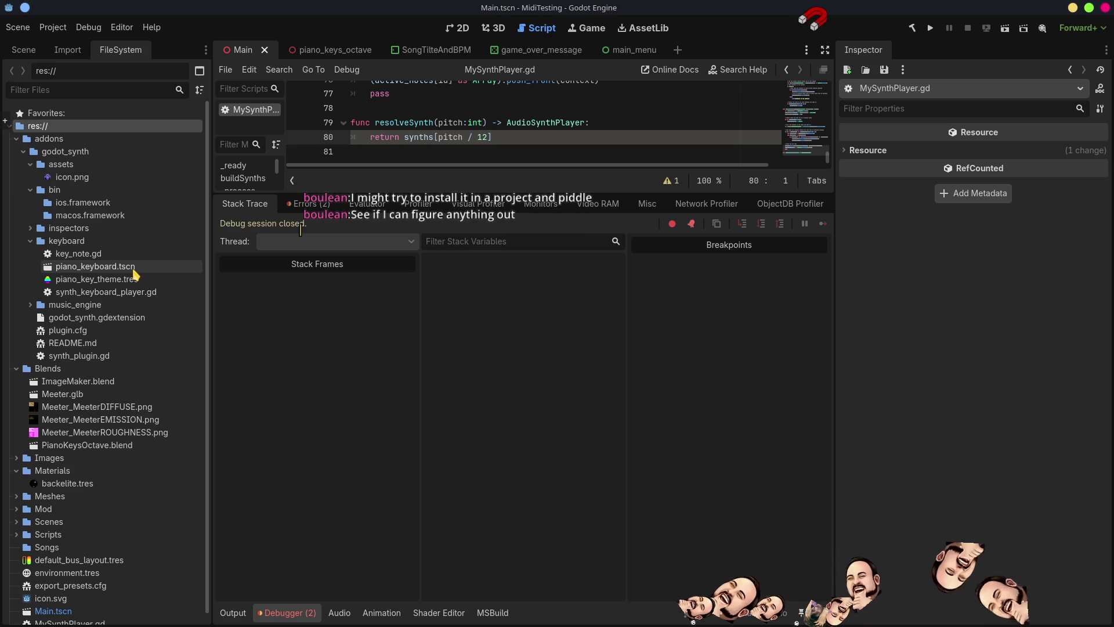
double_click(116, 267)
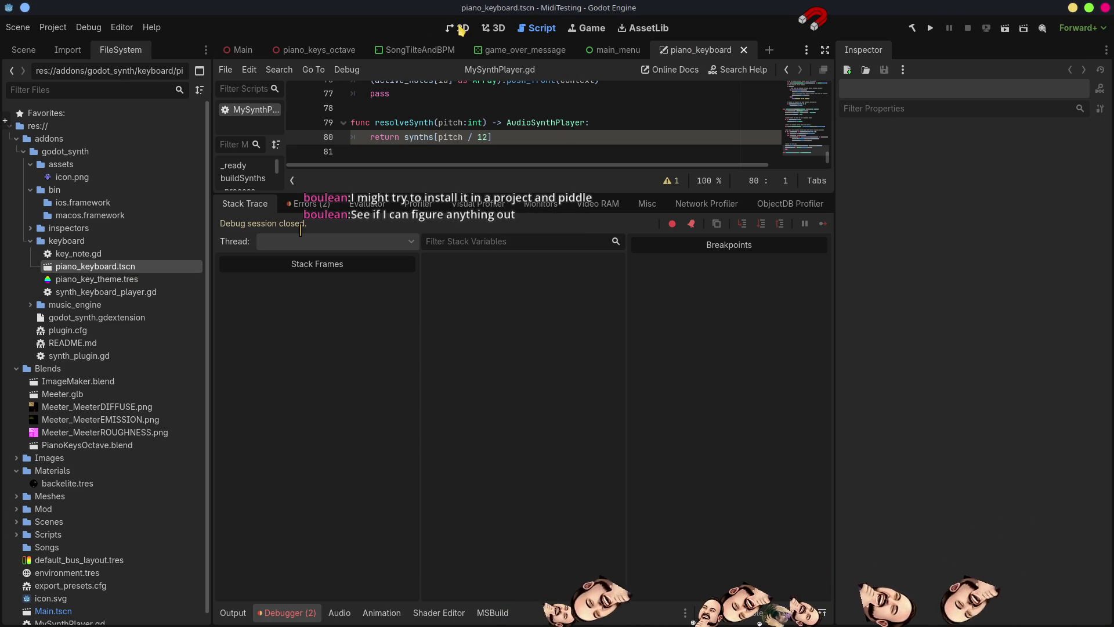
Step: View the piano_keyboard scene zoomed out in 2D and run it on its own
click(463, 30)
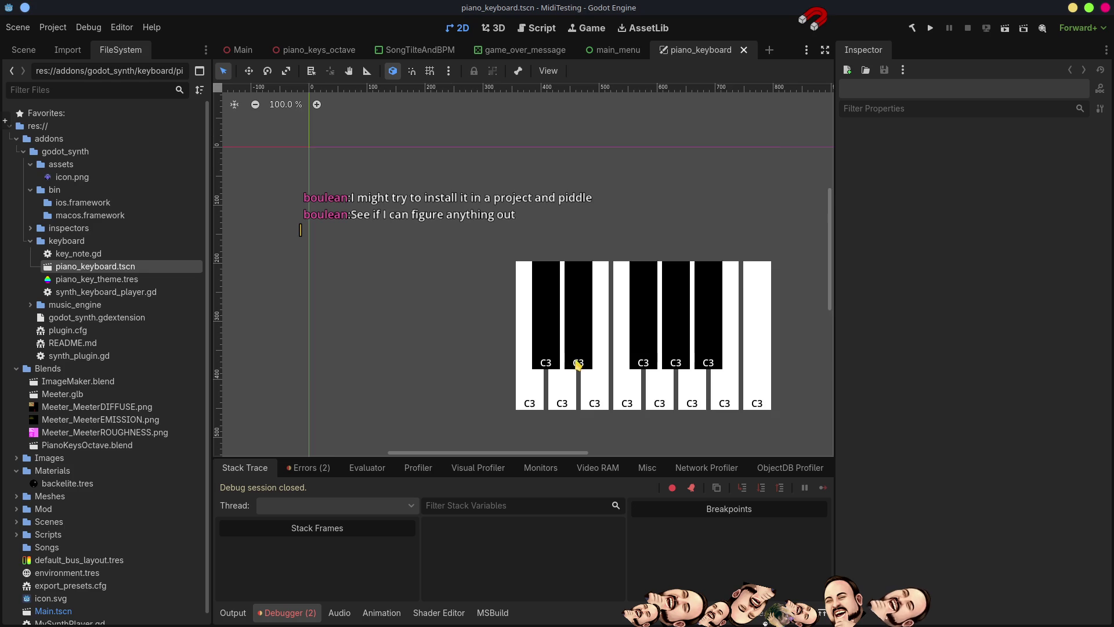
scroll(578, 364, down, 3)
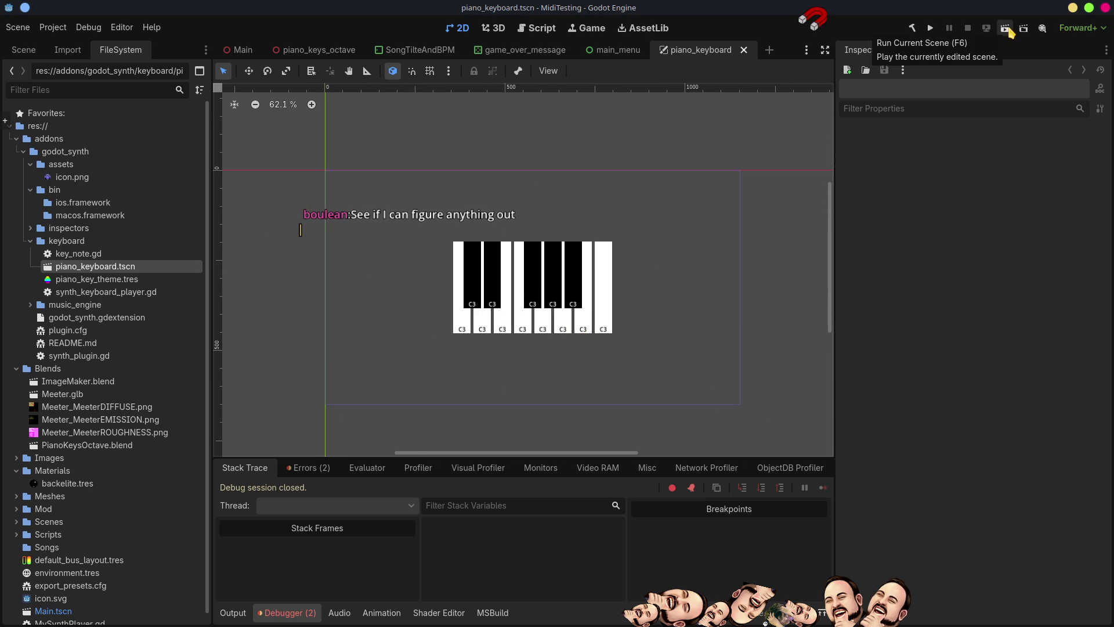
click(1006, 29)
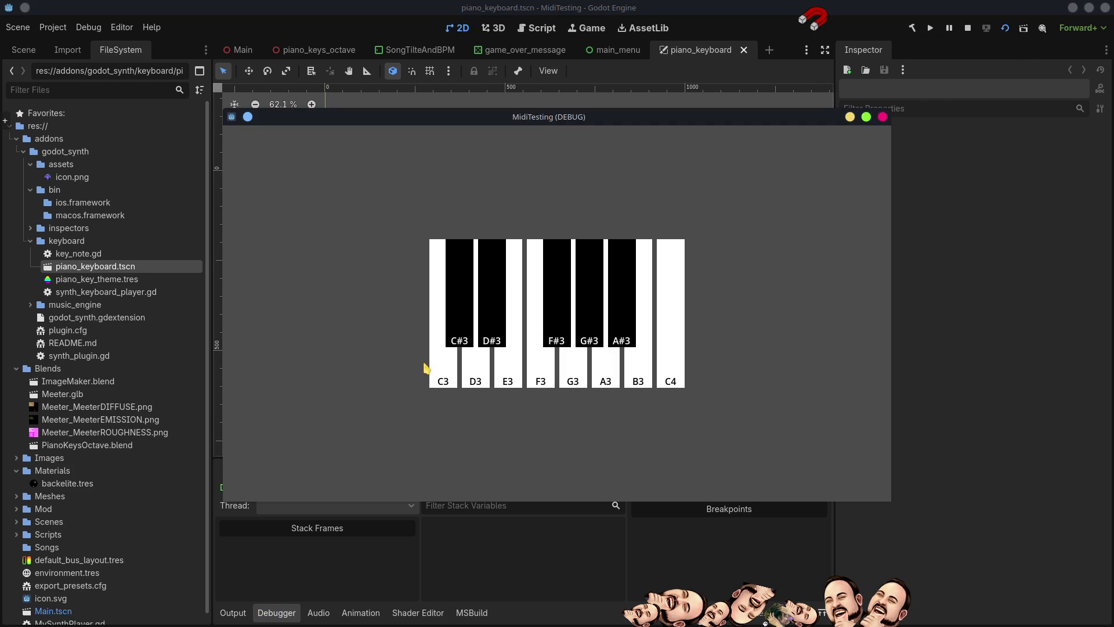
Step: Play A3, G3, D3, E3, C4 and other keys on the test keyboard
click(616, 374)
click(577, 374)
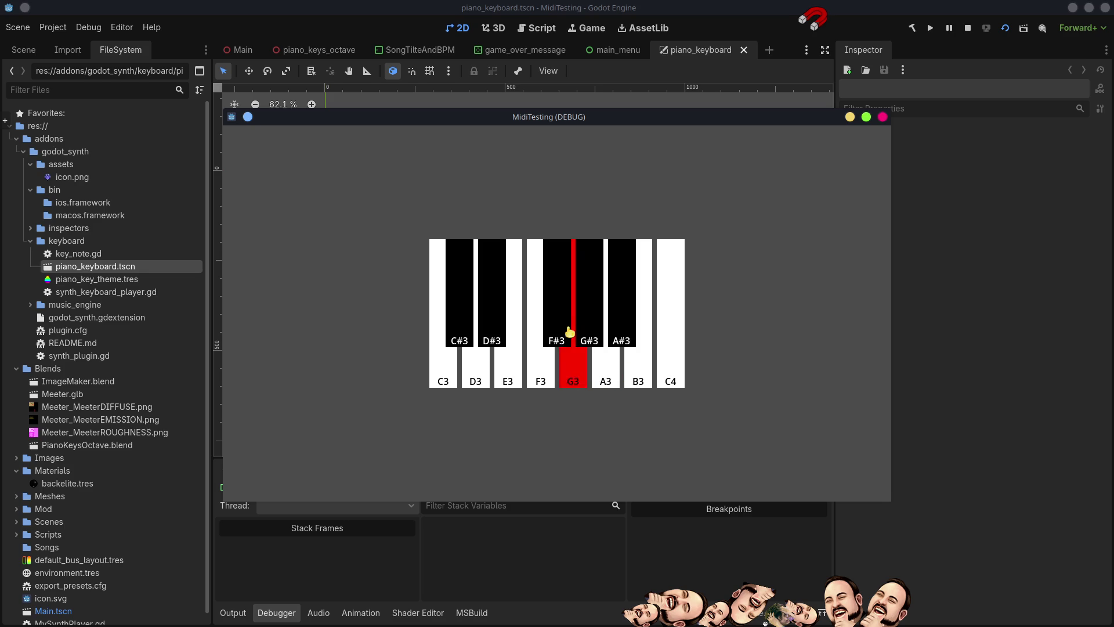
click(467, 355)
click(504, 359)
click(482, 358)
click(673, 373)
click(577, 377)
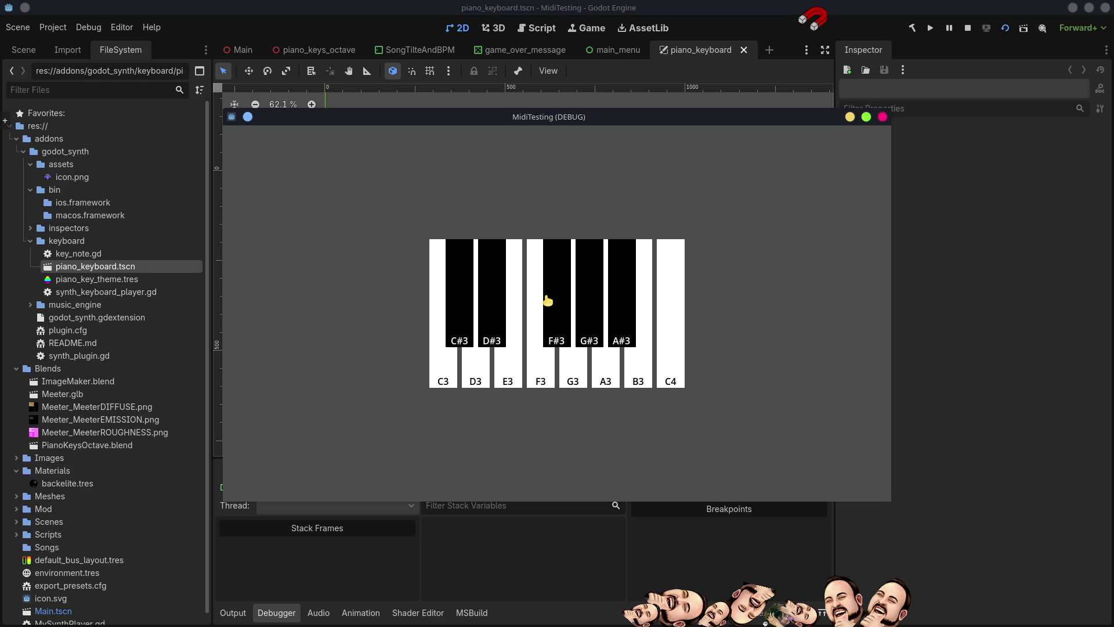
click(509, 369)
click(476, 373)
Step: Glide across D3 to F3, play C3 up through A3 and C4, then switch to the browser
mouse_move(480, 385)
mouse_down()
mouse_move(508, 363)
mouse_move(532, 373)
mouse_up()
click(450, 365)
click(484, 363)
click(508, 361)
click(543, 369)
click(569, 371)
click(606, 372)
click(668, 348)
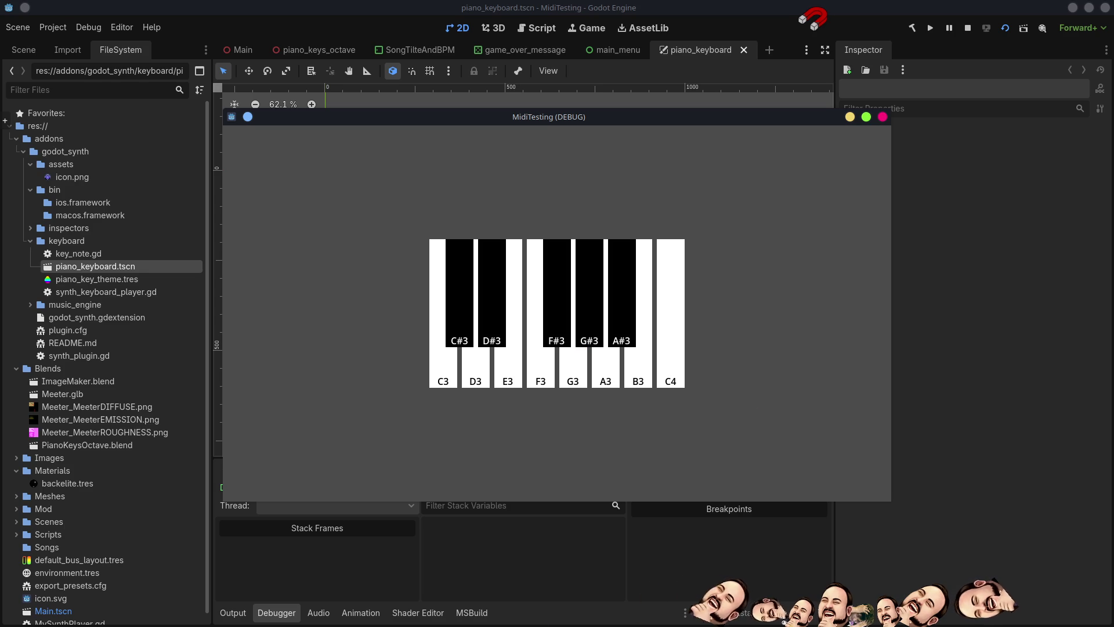
key(alt+Tab)
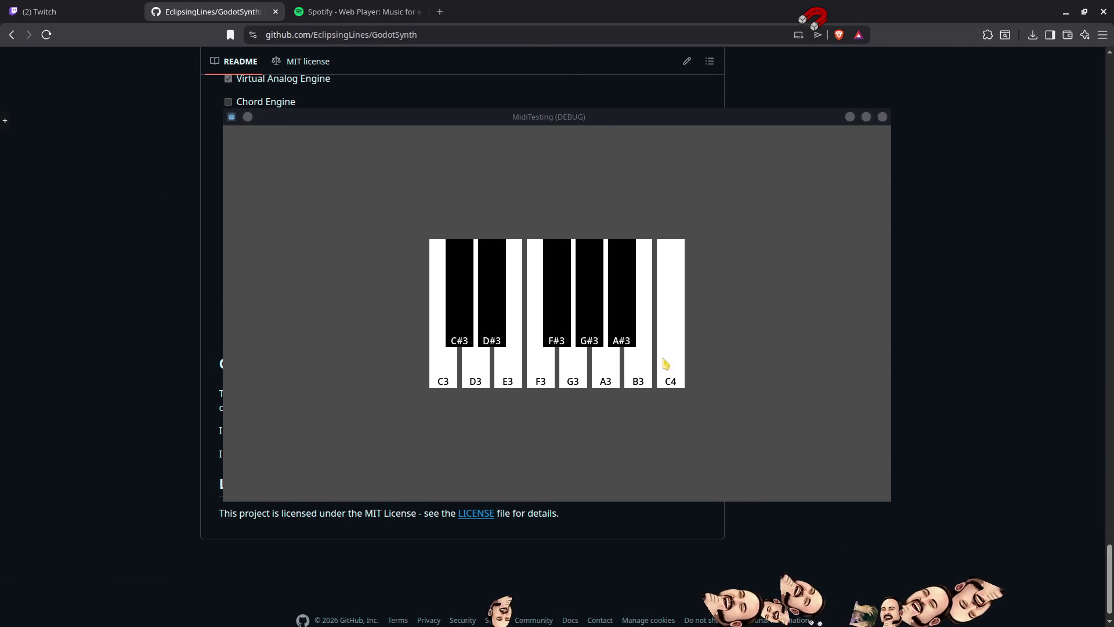
Step: Play G3, C4, E3, D3, C3, B3 and F3 on the test keyboard
click(716, 316)
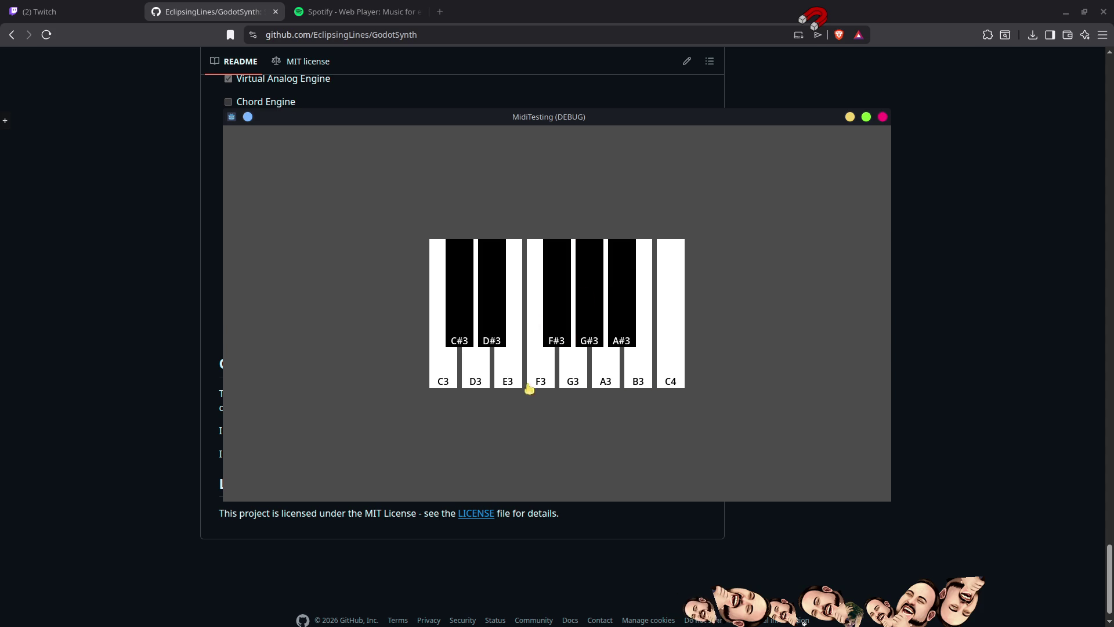
click(683, 263)
click(500, 359)
click(467, 374)
click(443, 361)
click(645, 302)
click(536, 357)
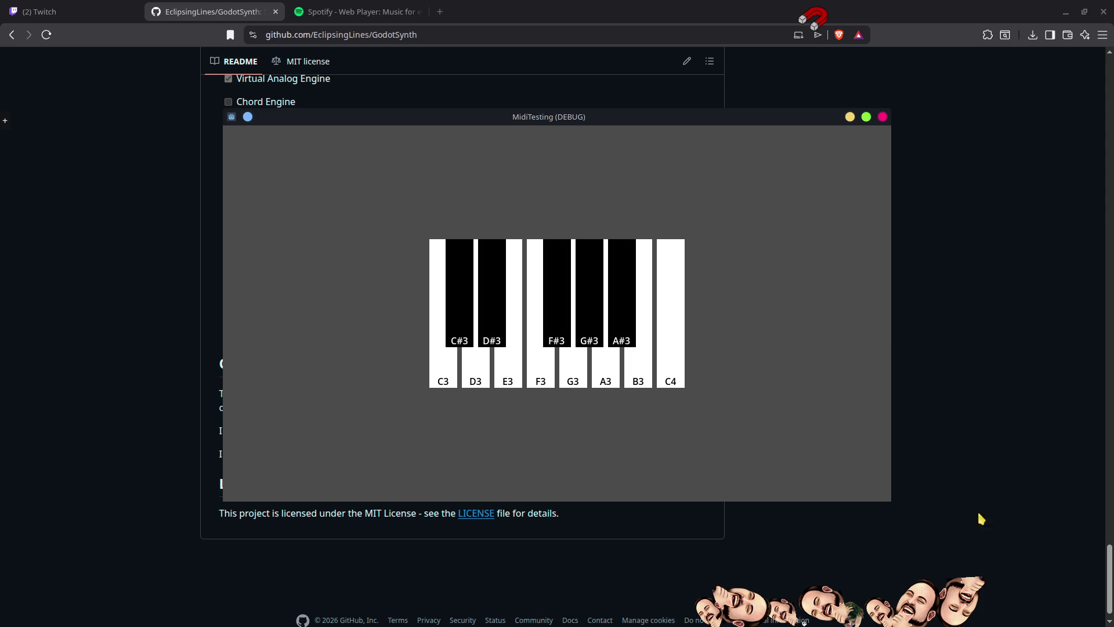
Step: Close the MidiTesting debug window and move the browser off-screen to reveal the editor
click(882, 118)
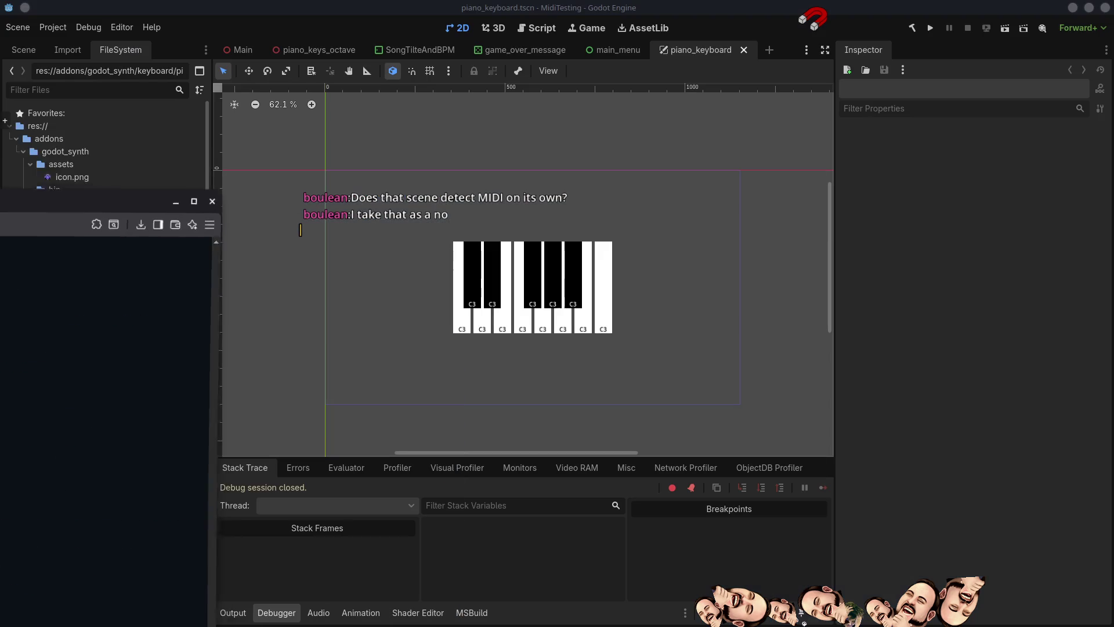
mouse_move(596, 9)
mouse_down()
mouse_move(0, 81)
mouse_move(0, 62)
mouse_up()
click(7, 66)
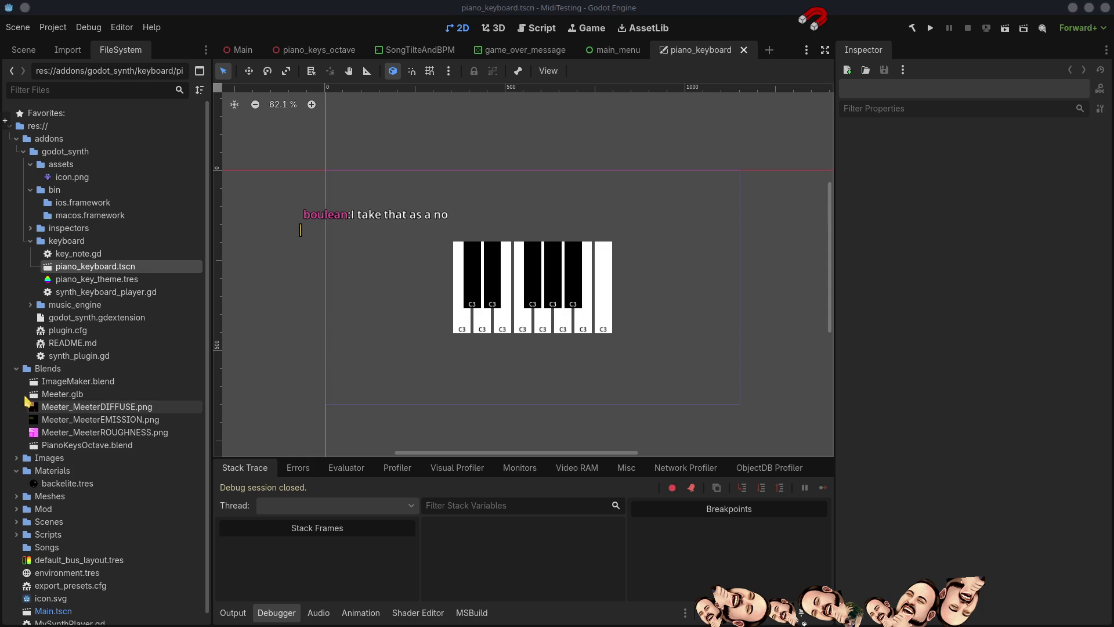
Step: Expand HBoxContainer in the Scene tree and open key_note.gd on the key_white_c node
click(87, 264)
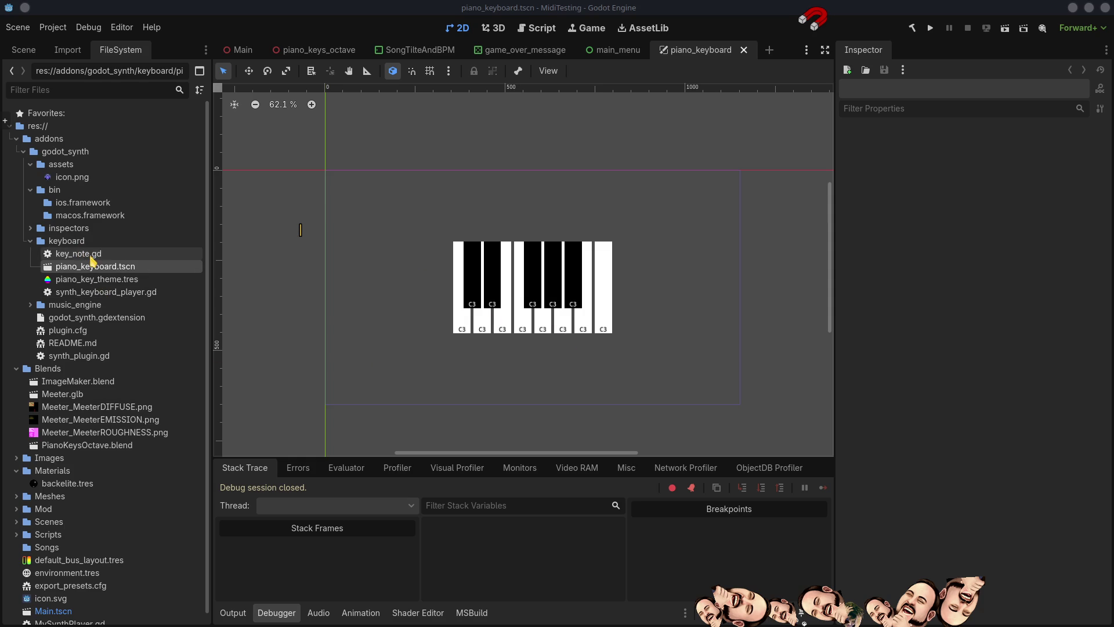
click(23, 51)
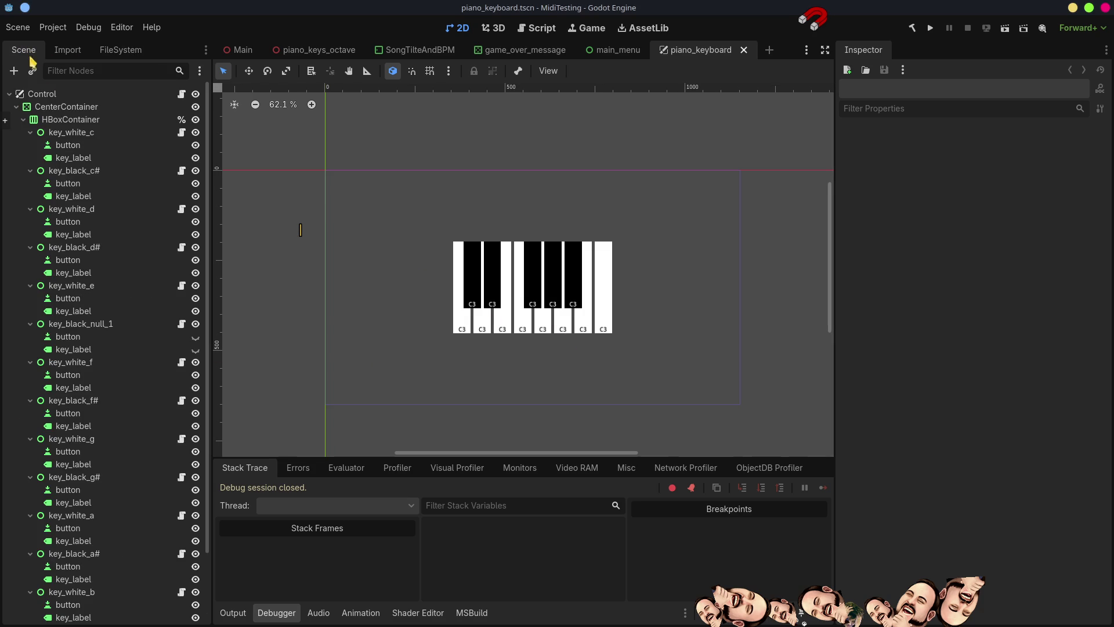
click(23, 120)
click(23, 120)
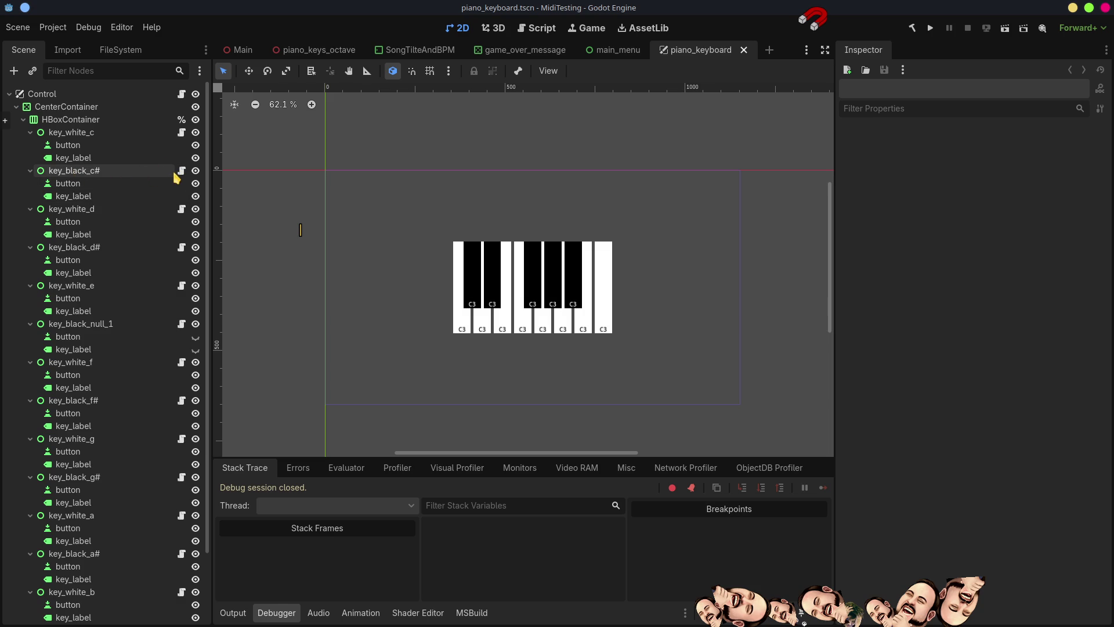
click(181, 133)
click(159, 137)
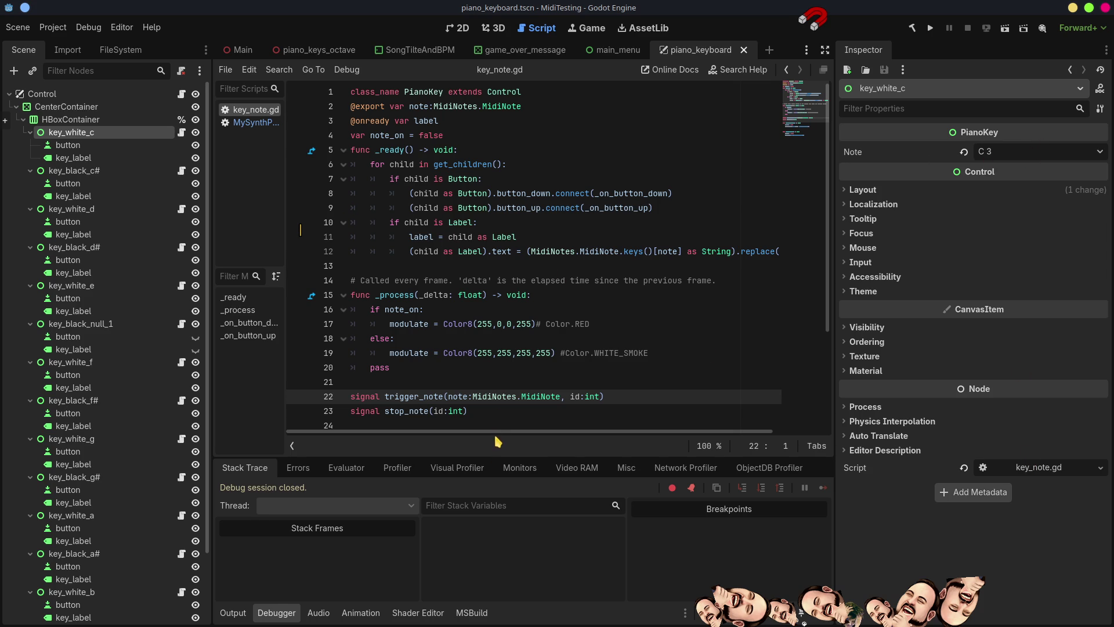
Step: Switch to distraction-free mode and hide the bottom Output panel for the script
click(824, 51)
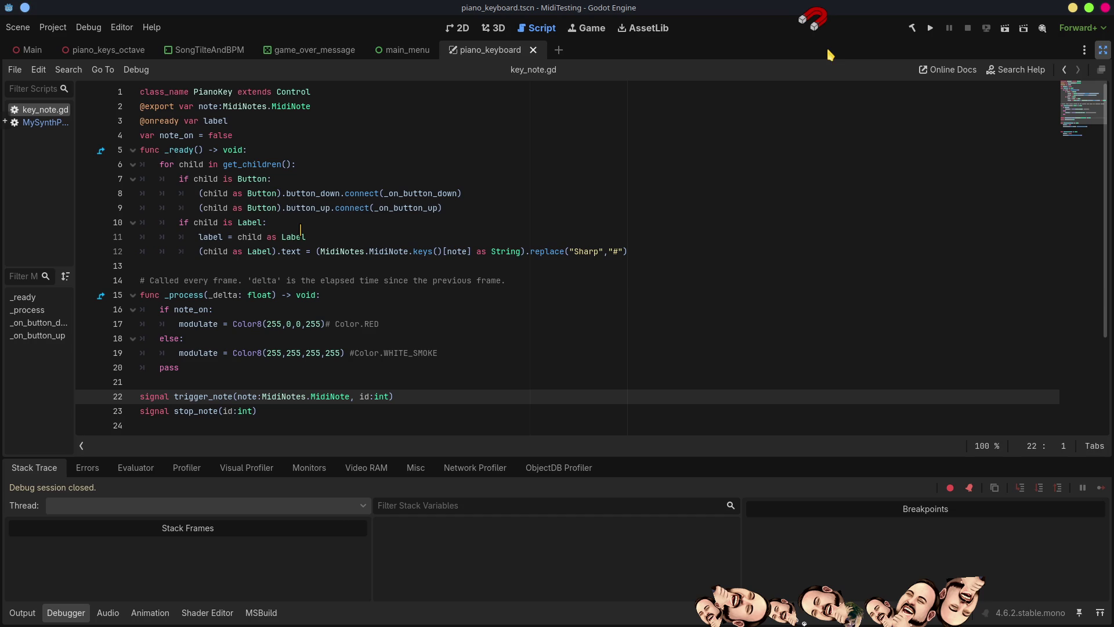
click(23, 614)
click(23, 614)
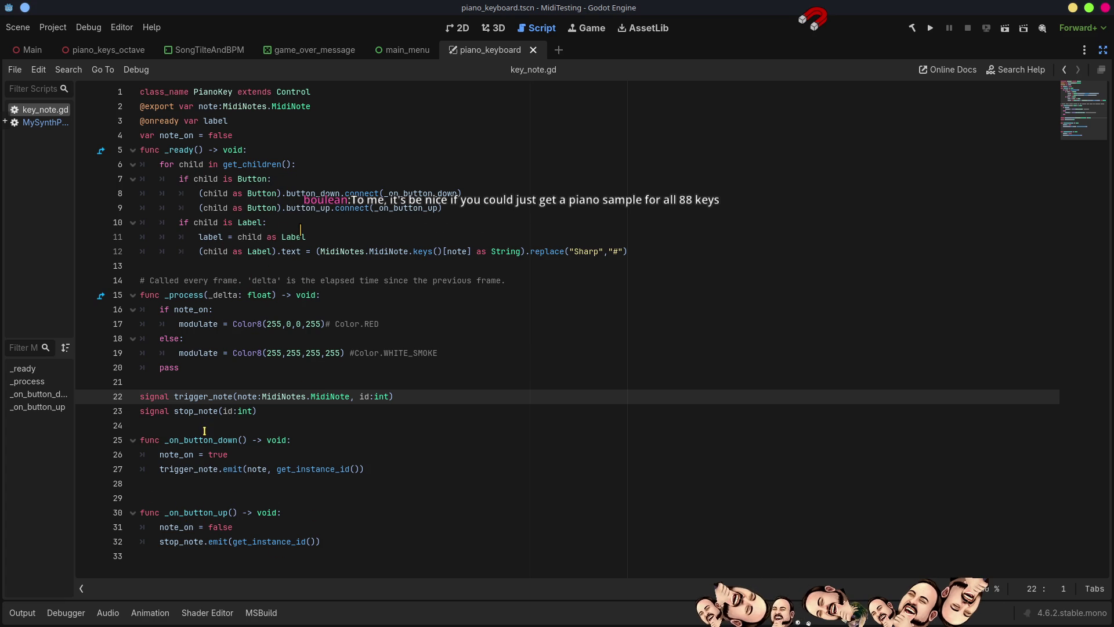
Step: Select MidiNotes on line 22 of key_note.gd, then move to the ends of lines 22 and 23
double_click(283, 395)
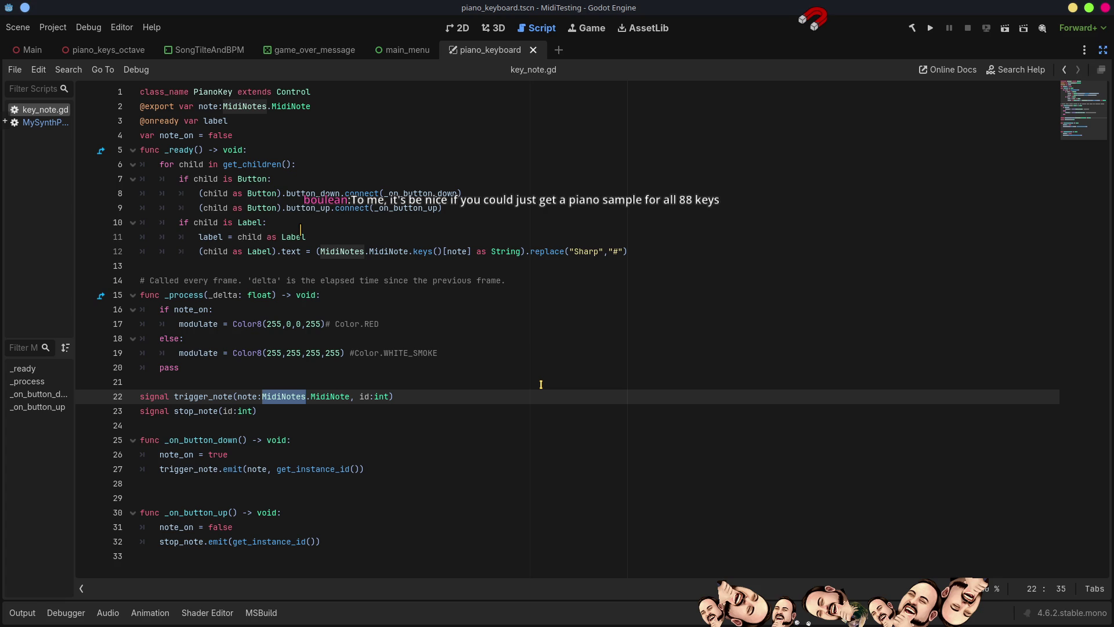
click(416, 398)
click(283, 407)
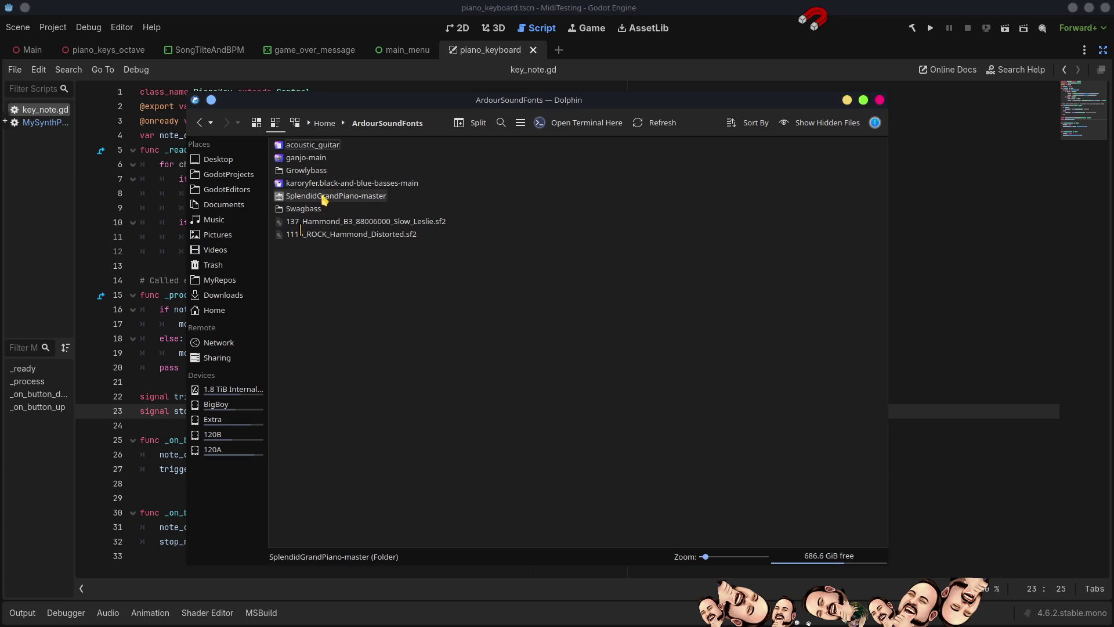
Step: Browse into SplendidGrandPiano-master and its Samples folder, then return to SplendidGrandPiano-master
double_click(324, 198)
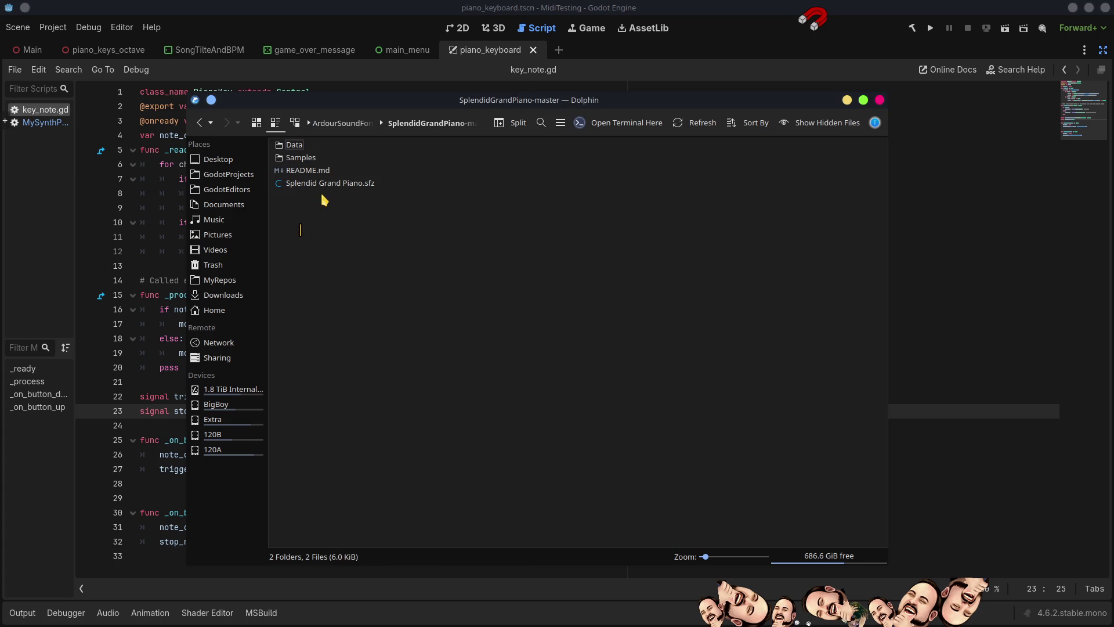
double_click(295, 160)
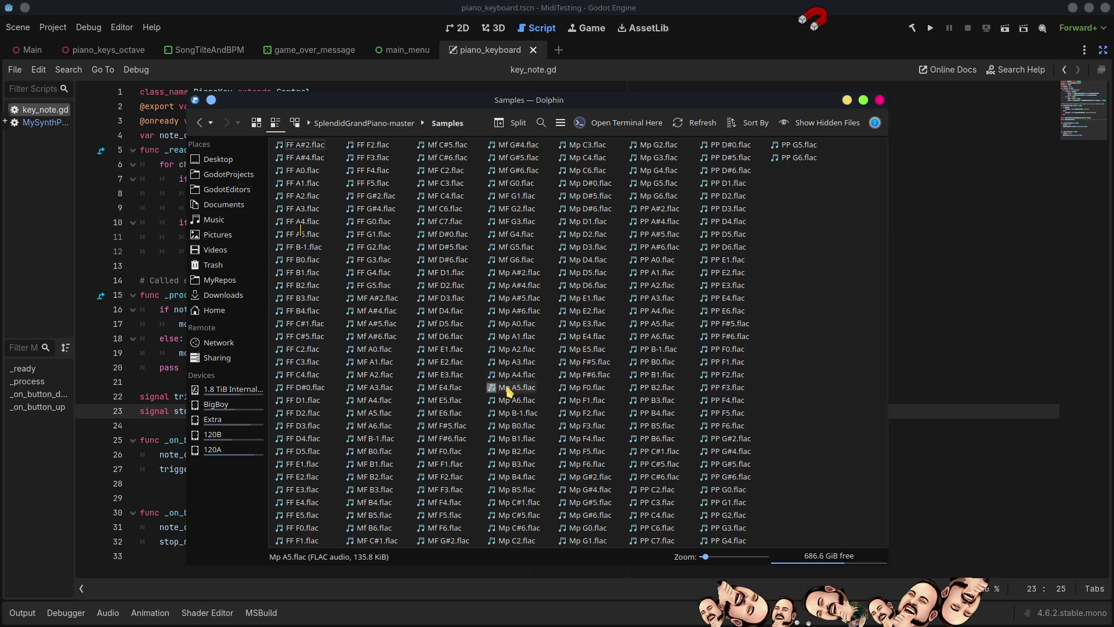
key(BackSpace)
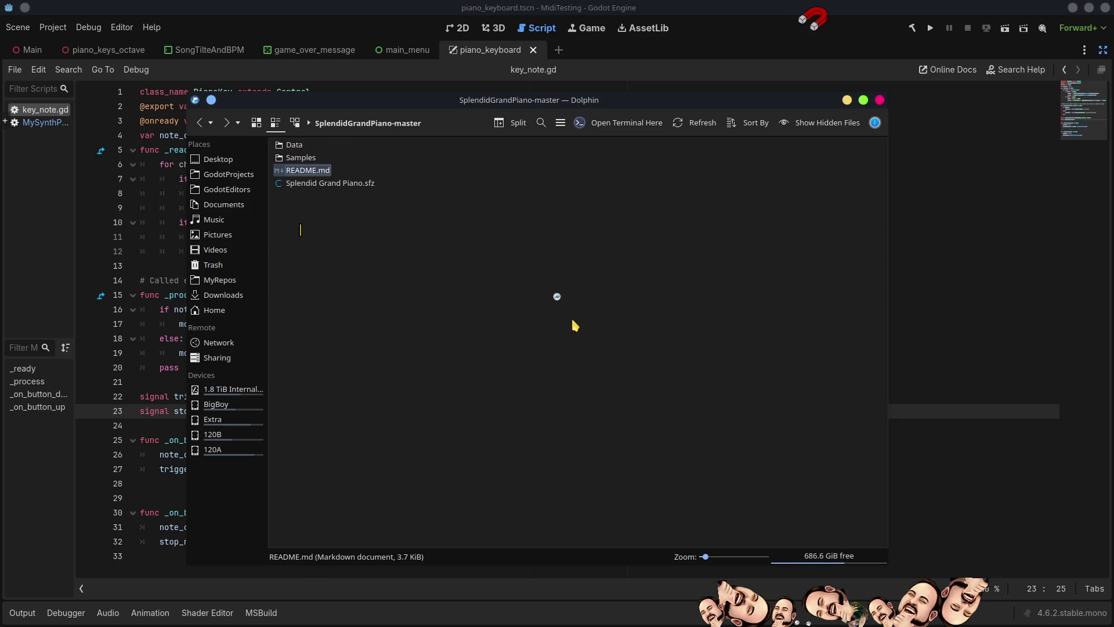
Step: Read the Splendid Grand Piano README, open its Audio demo link, then close the viewer
scroll(575, 314, down, 5)
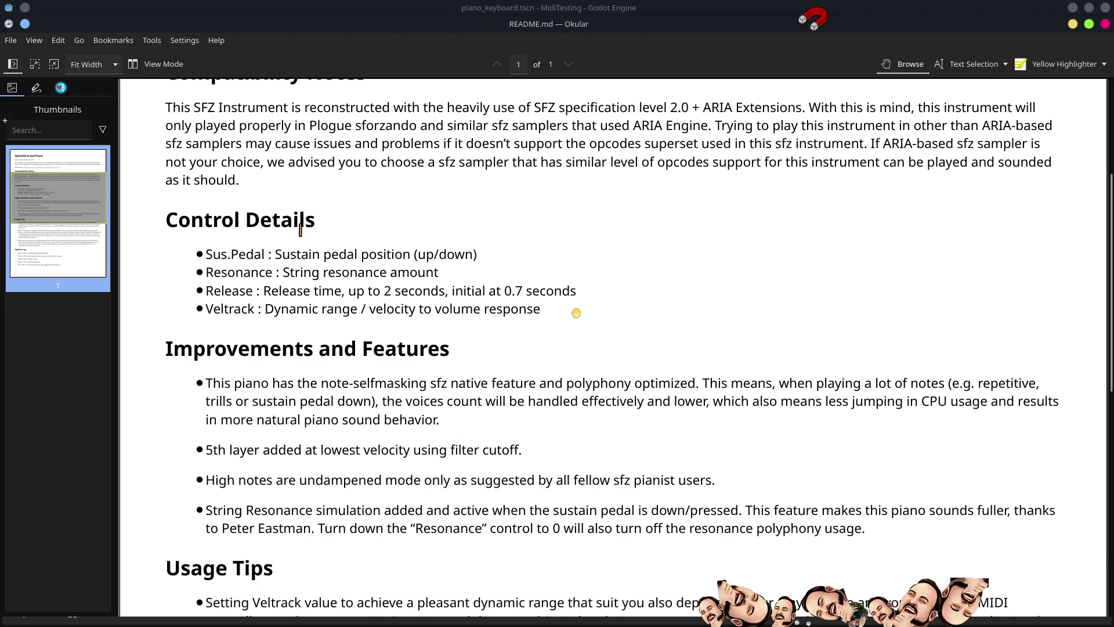
scroll(575, 314, down, 5)
scroll(582, 319, up, 10)
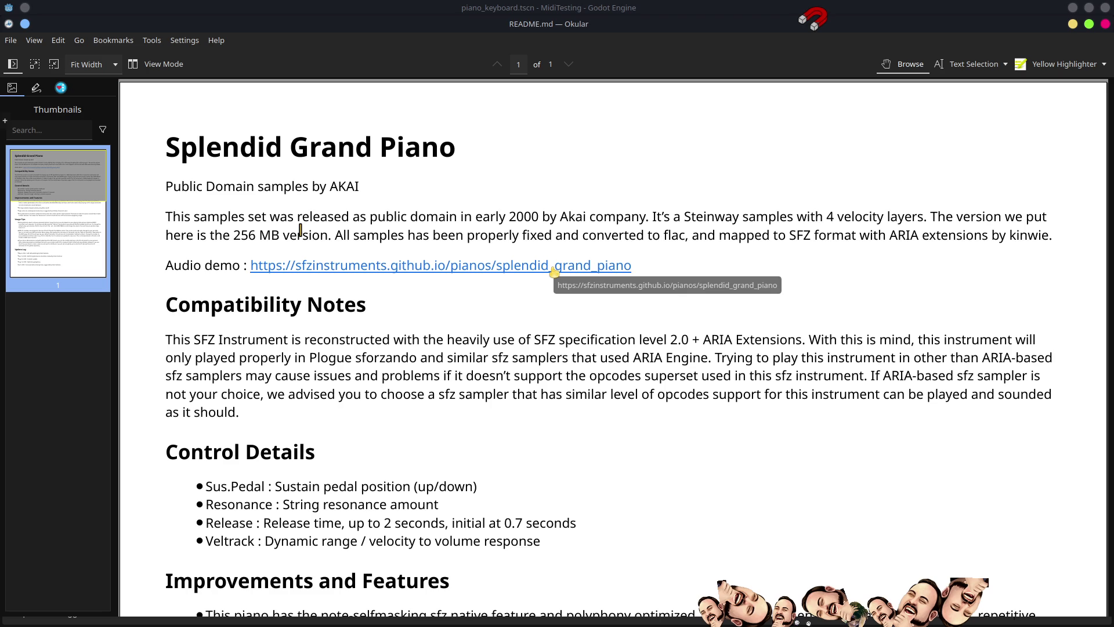
click(554, 272)
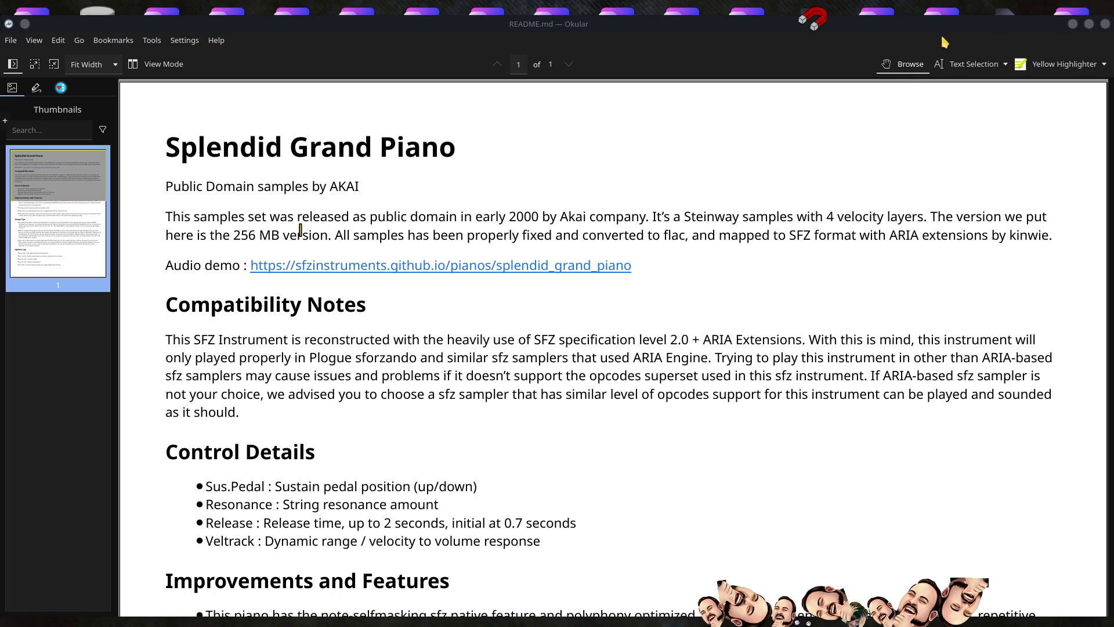
drag(943, 45, 916, 107)
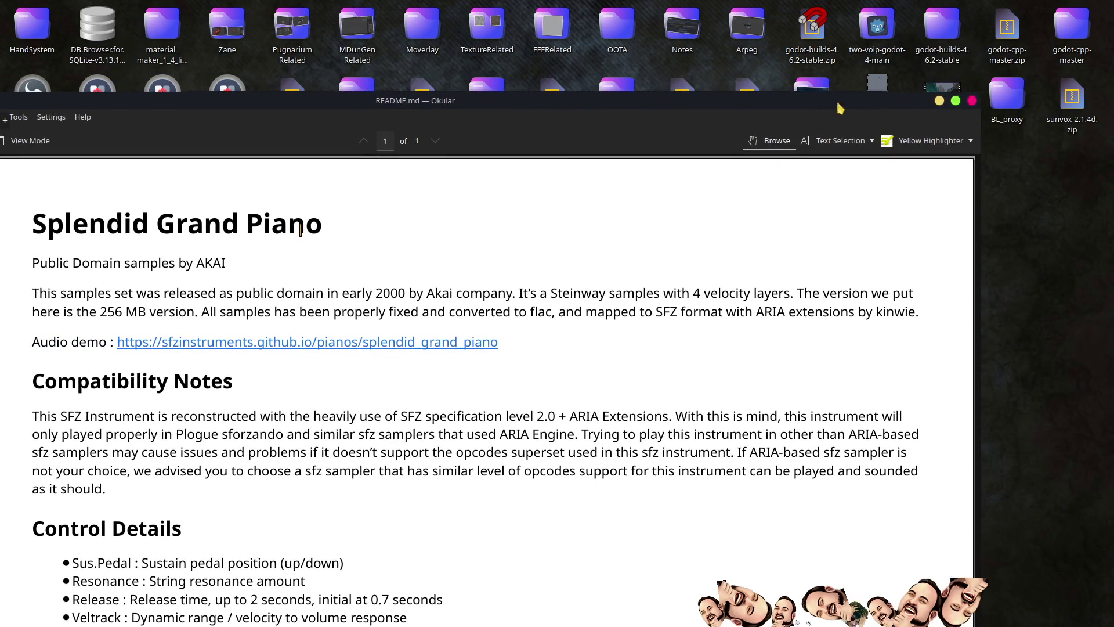
click(972, 102)
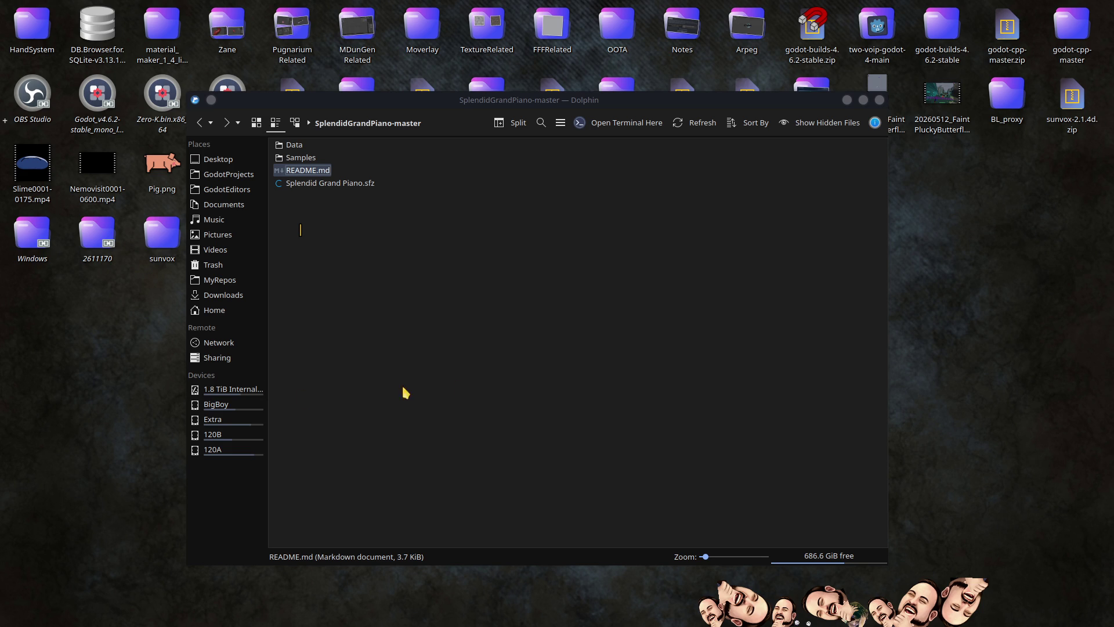
Step: Select the Samples folder in Dolphin and load it into VLC for playback
click(296, 158)
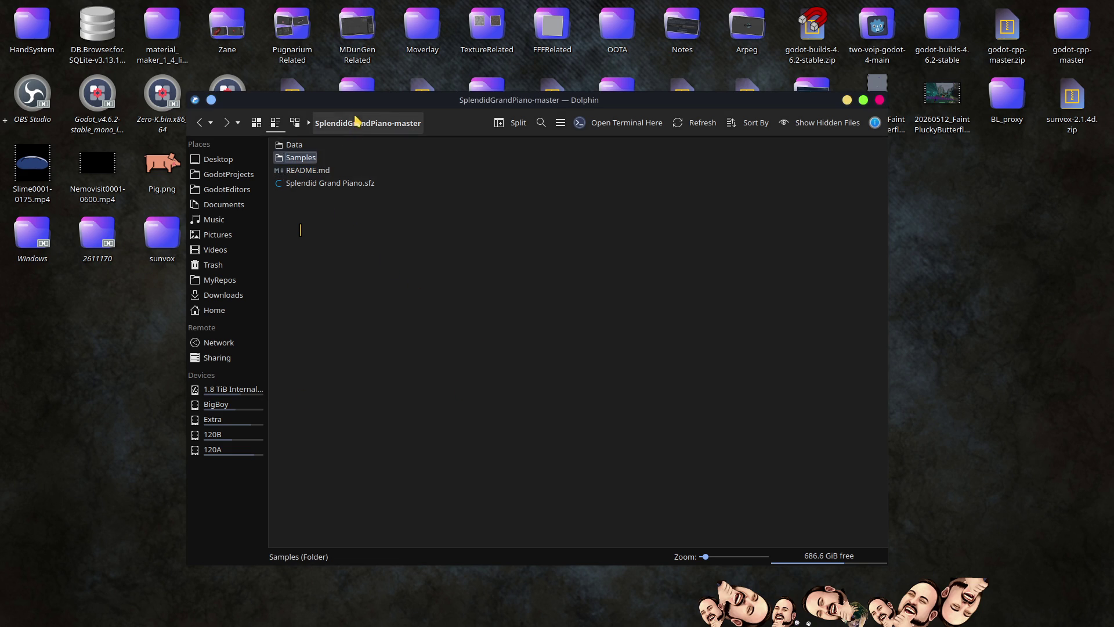
drag(325, 111, 172, 123)
key(ctrl+q)
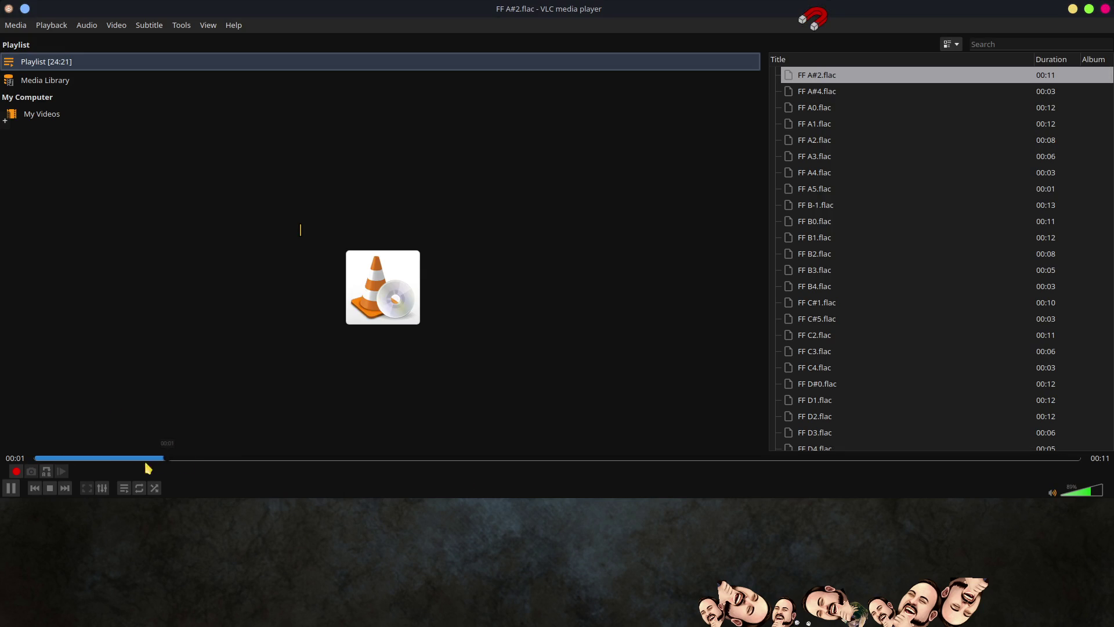
Step: Adjust the VLC volume and check the Audio > Audio Device setting
click(1079, 496)
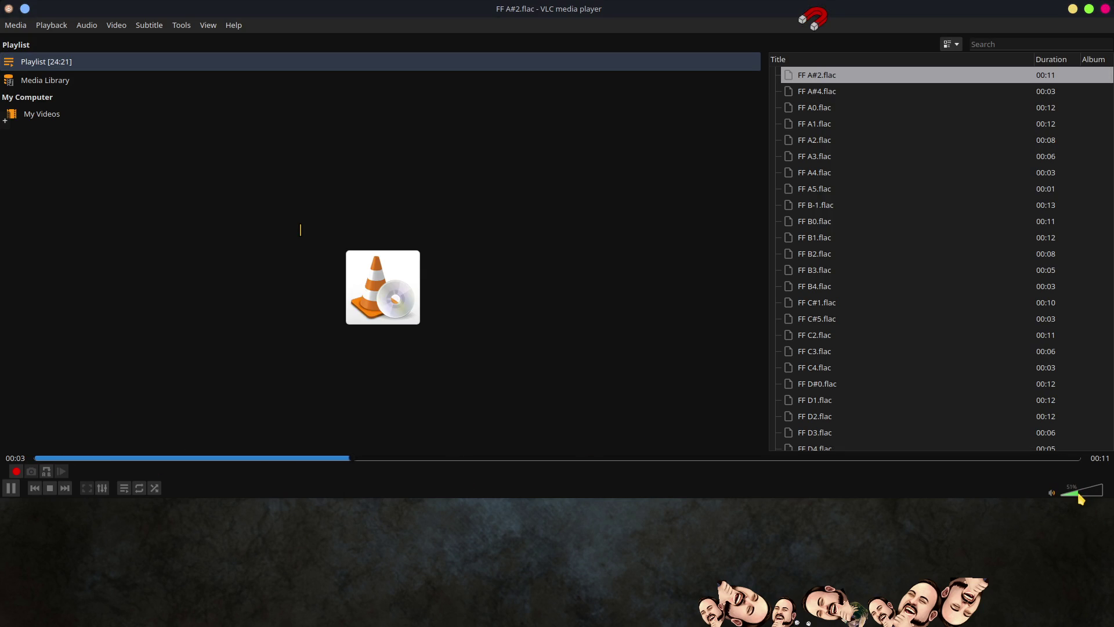
click(86, 25)
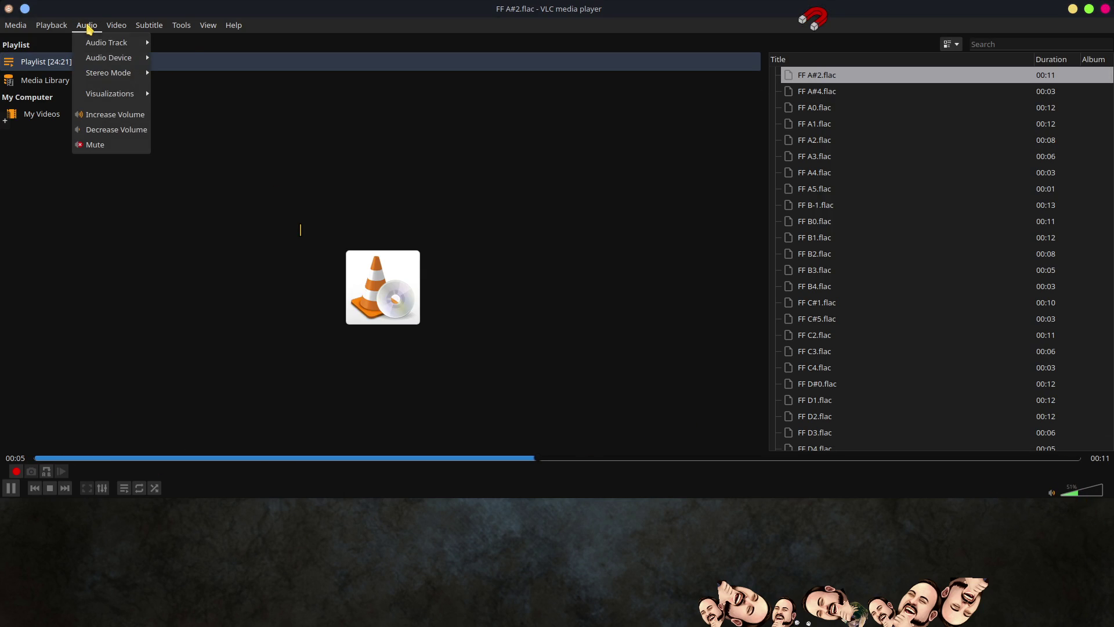
mouse_move(111, 58)
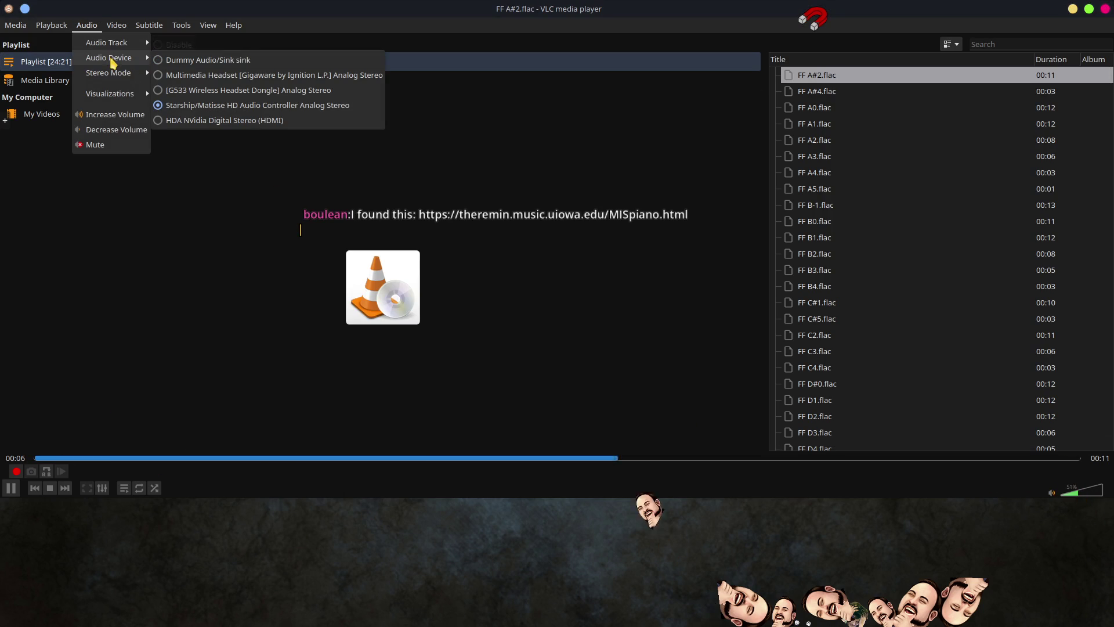
click(198, 61)
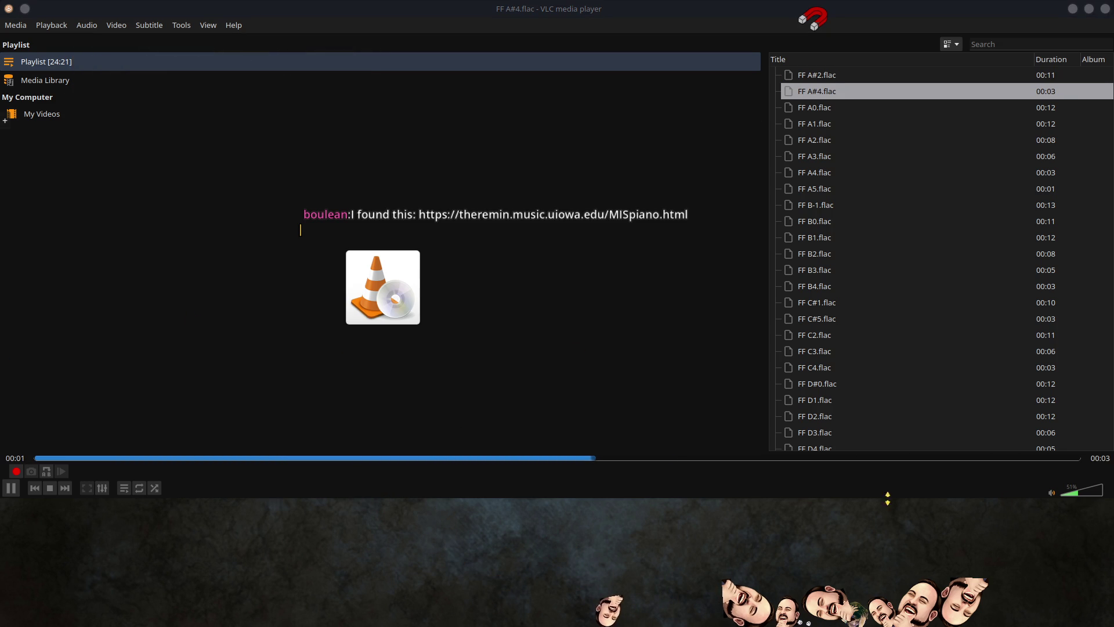
click(1093, 495)
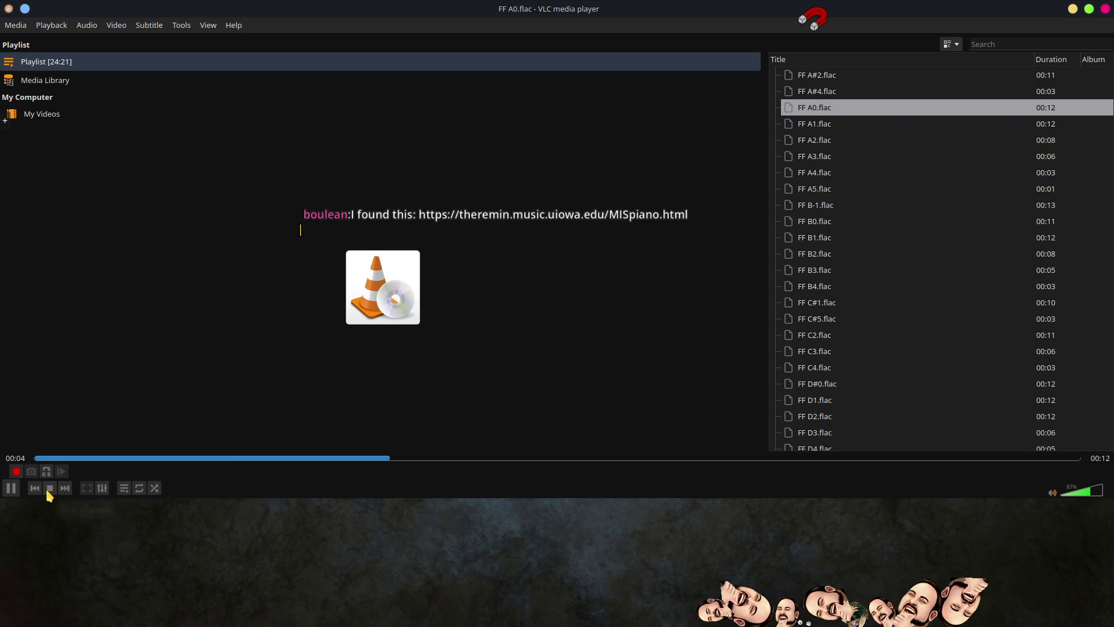
Step: Skip ahead through thirteen FF piano samples in the playlist
click(65, 493)
click(65, 492)
click(65, 492)
click(65, 492)
click(65, 492)
click(65, 492)
click(65, 492)
click(65, 492)
click(65, 492)
click(65, 492)
click(65, 492)
click(65, 492)
click(65, 492)
click(65, 492)
click(65, 492)
click(65, 492)
Step: Stop and resume on FF D1.flac, then keep skipping until MF A3.flac plays
click(65, 492)
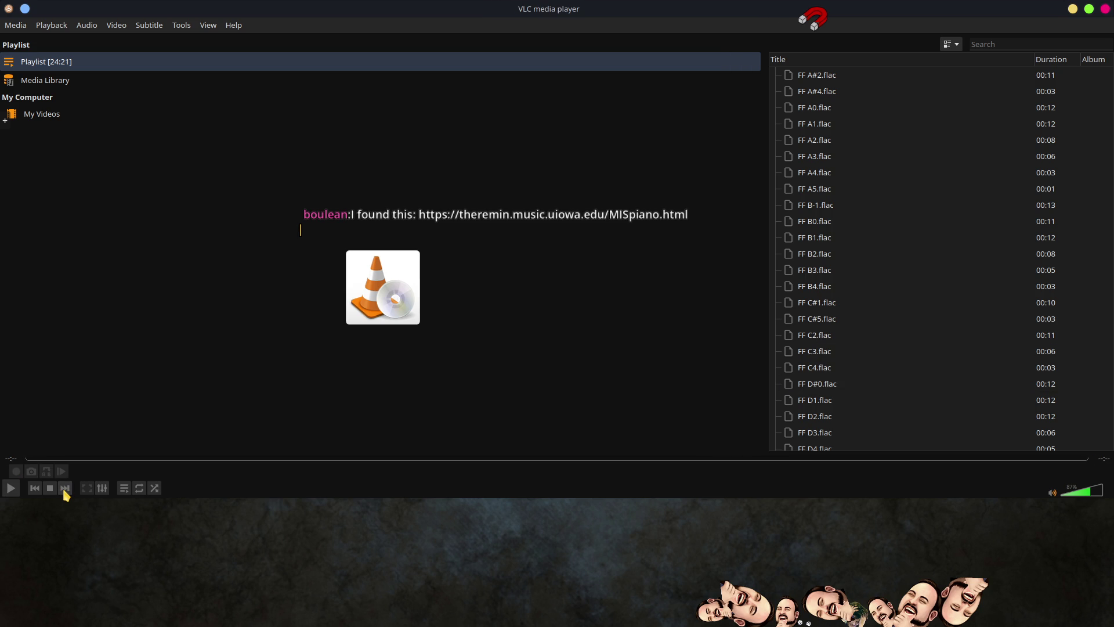
click(65, 492)
click(65, 492)
click(65, 493)
click(65, 492)
click(65, 492)
click(65, 492)
click(65, 492)
click(65, 492)
click(65, 492)
click(65, 492)
click(66, 492)
click(66, 492)
click(66, 492)
click(66, 492)
click(65, 492)
click(66, 492)
click(66, 492)
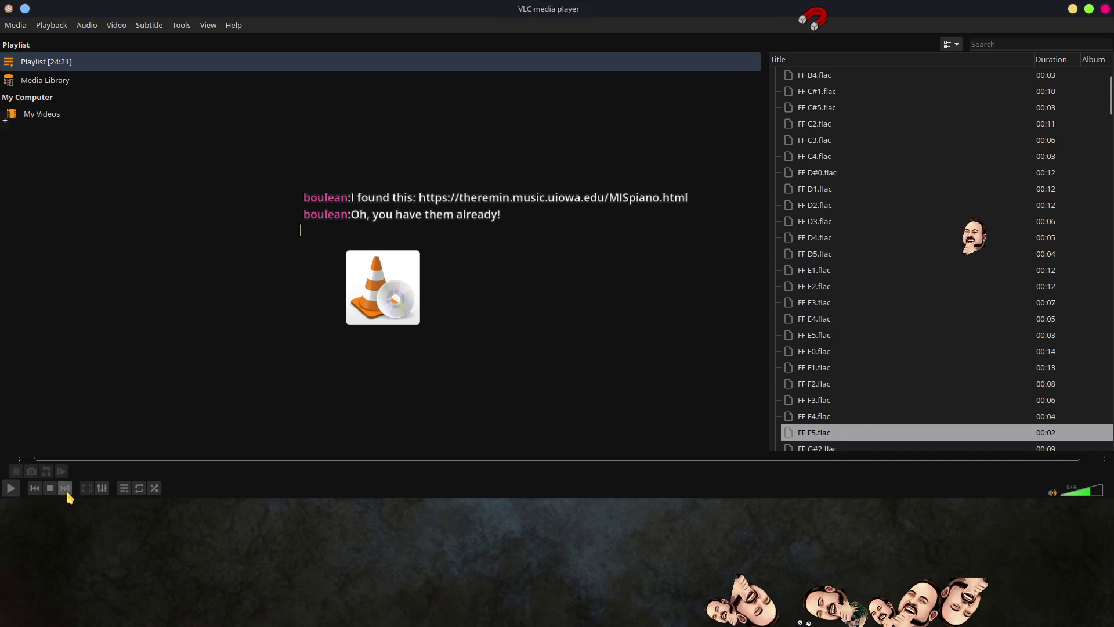
click(65, 492)
click(65, 492)
click(66, 492)
click(65, 492)
click(66, 492)
click(66, 492)
click(66, 492)
click(65, 492)
click(66, 492)
click(65, 492)
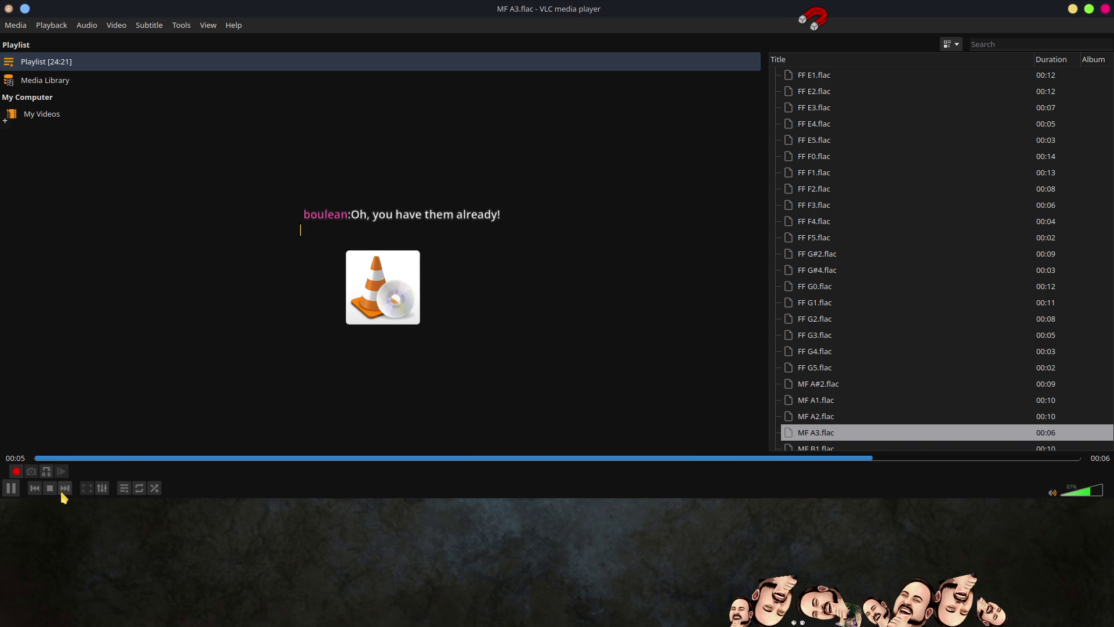
Step: Skip through the MF and Mf piano samples in VLC up to Mf F#6.flac
click(65, 488)
click(65, 488)
click(65, 488)
click(65, 488)
click(65, 488)
click(65, 488)
click(65, 488)
click(65, 489)
click(65, 488)
click(65, 488)
click(65, 488)
click(65, 489)
click(65, 488)
click(65, 488)
click(65, 488)
click(65, 488)
click(65, 488)
click(65, 488)
click(65, 488)
click(65, 488)
click(65, 488)
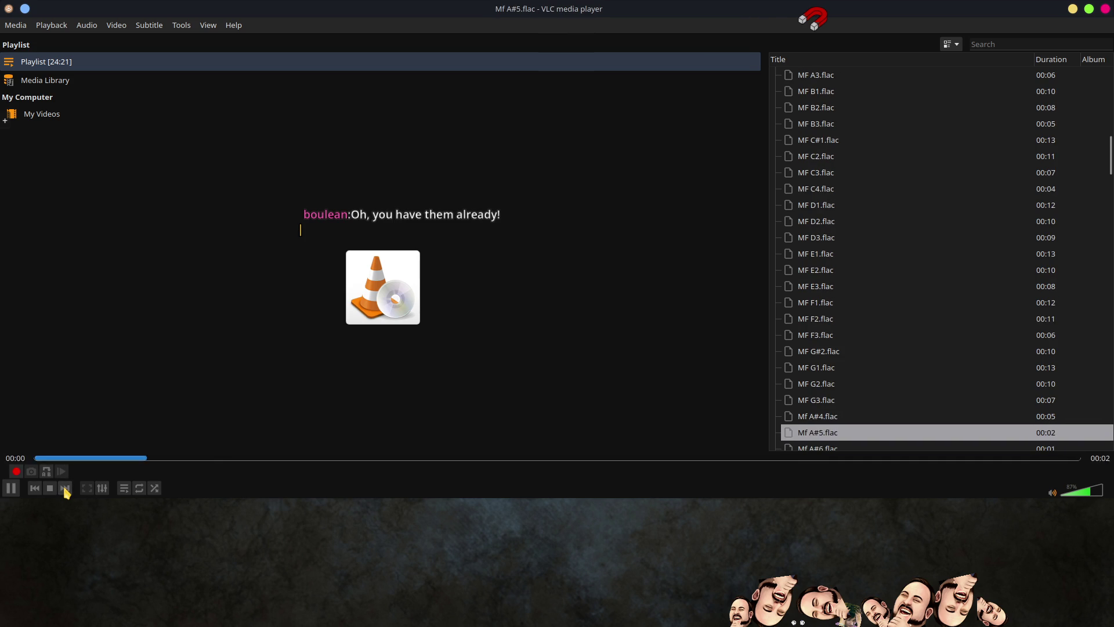
click(65, 488)
click(65, 488)
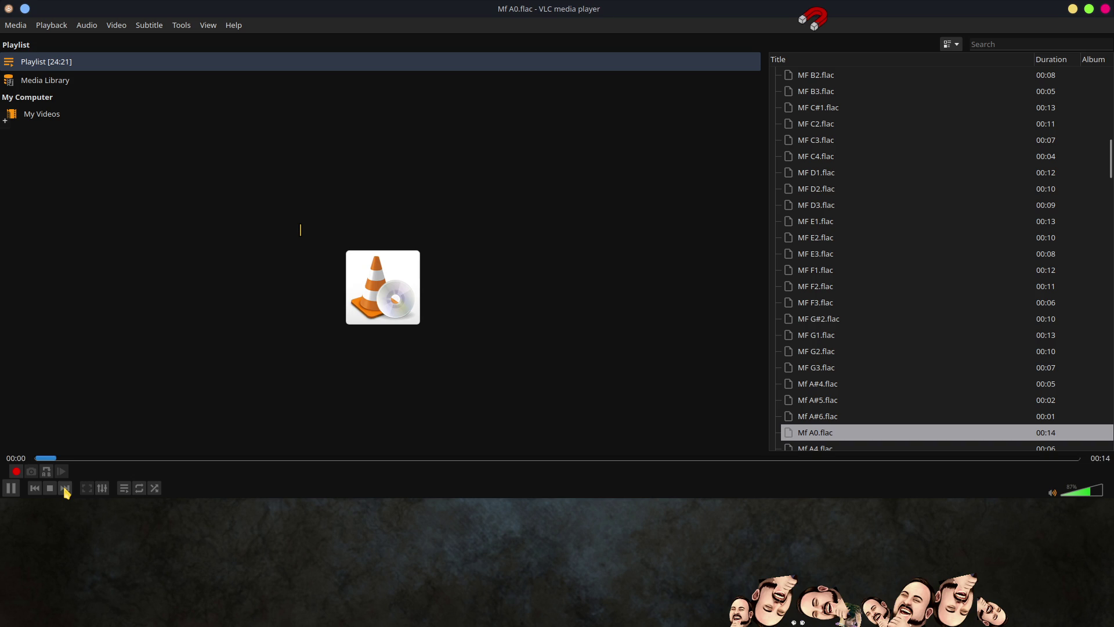
click(65, 489)
click(65, 488)
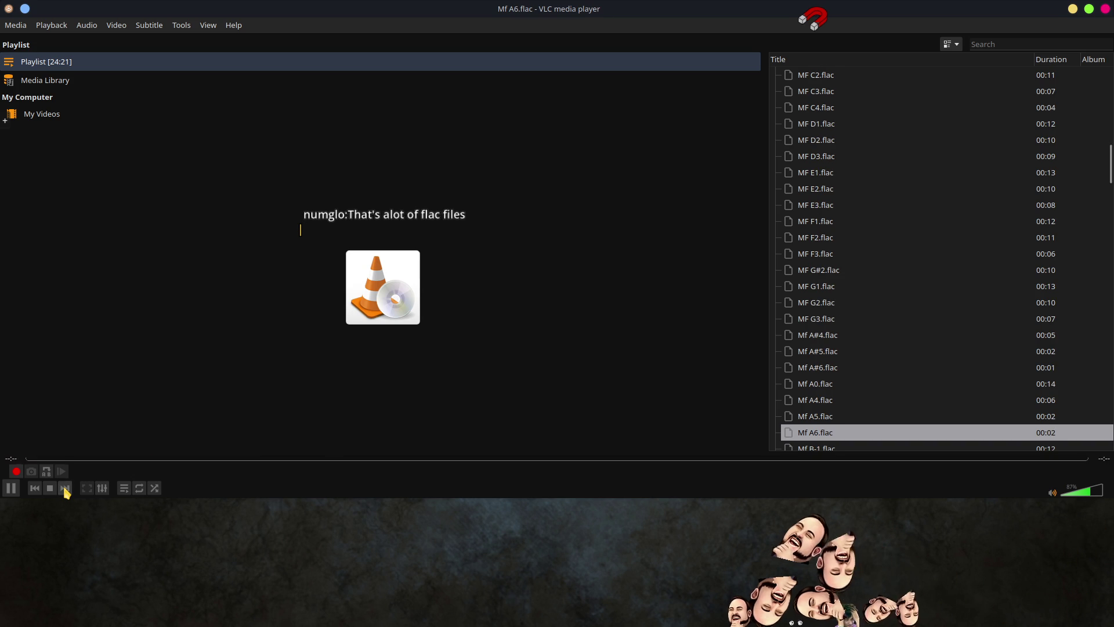
click(65, 488)
click(65, 488)
click(65, 488)
click(65, 488)
click(65, 488)
click(65, 488)
click(65, 488)
click(65, 488)
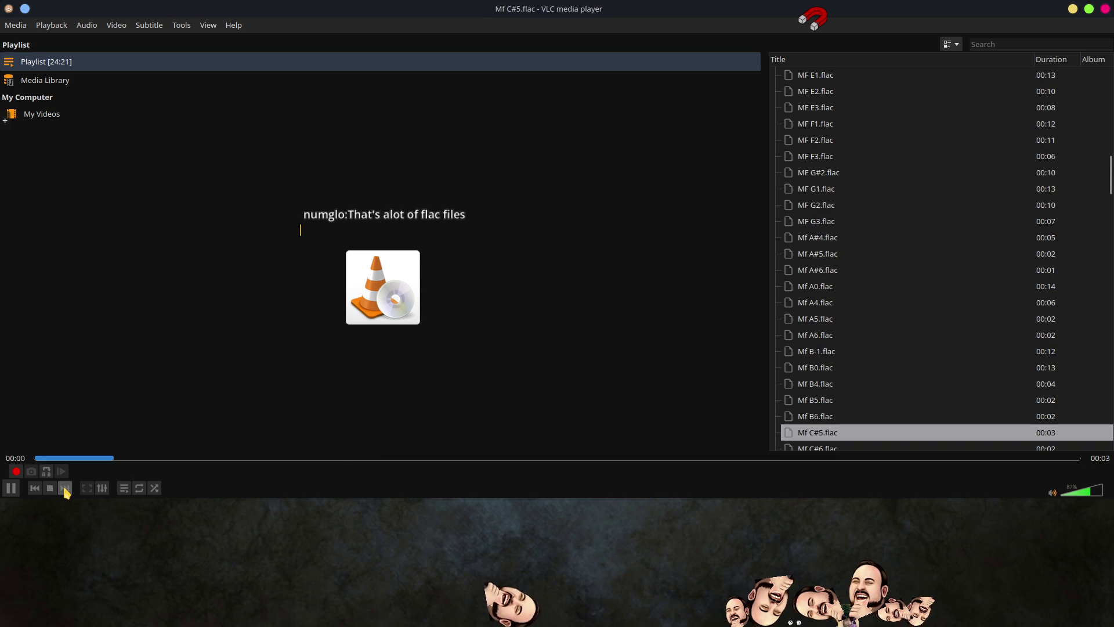
click(65, 488)
click(65, 488)
click(65, 489)
click(65, 488)
click(65, 488)
click(65, 488)
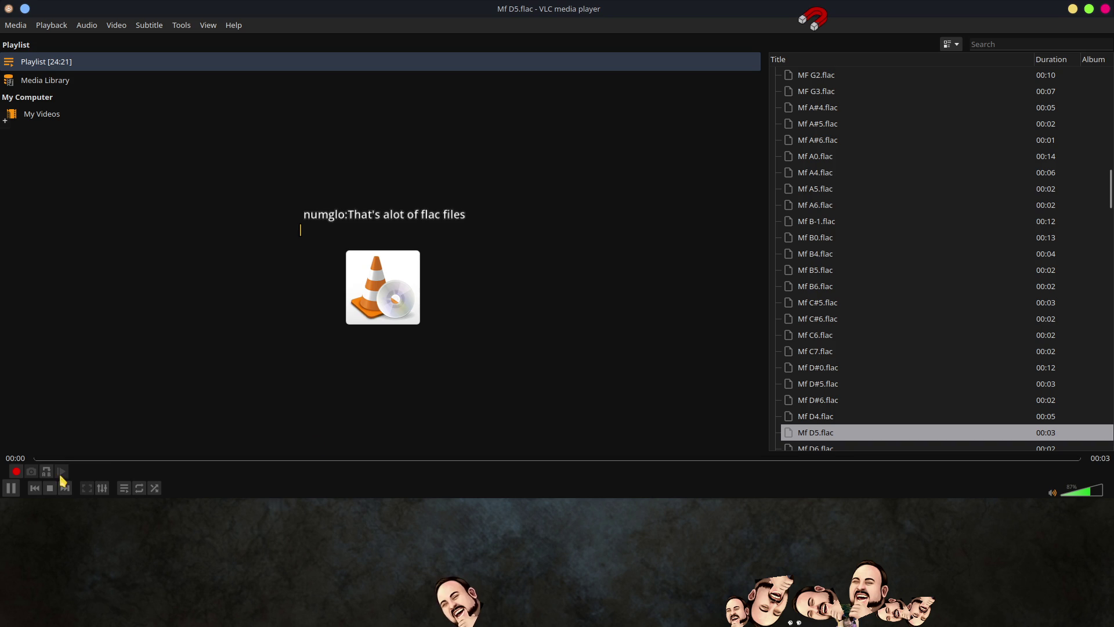
Step: Scroll the 24:21 Samples playlist to follow the current track, then stop playback
scroll(1003, 403, down, 20)
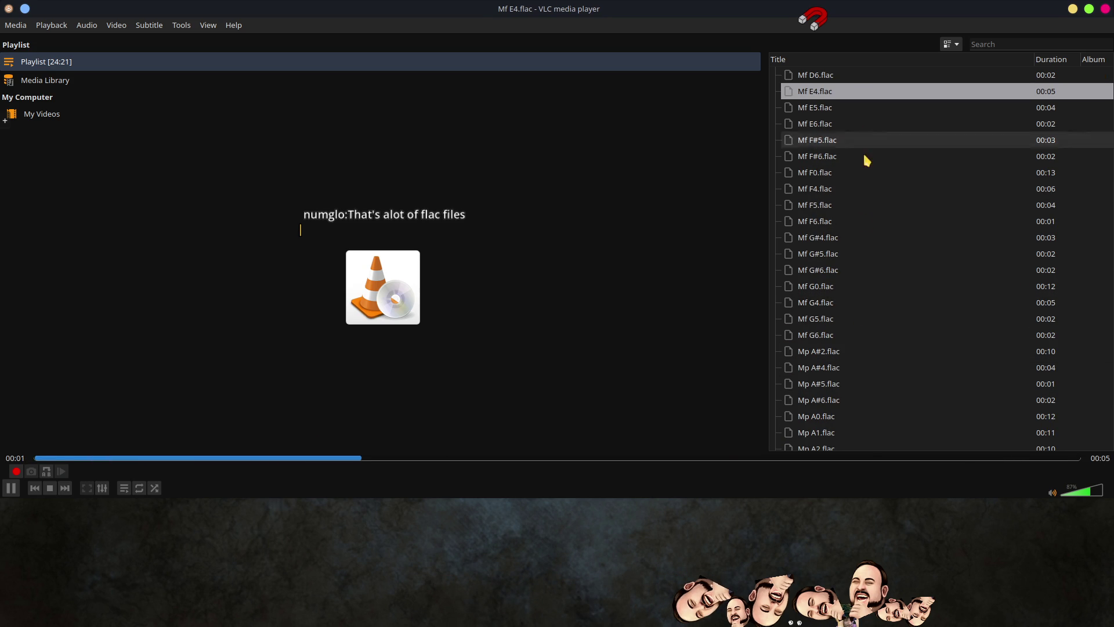
scroll(900, 352, down, 18)
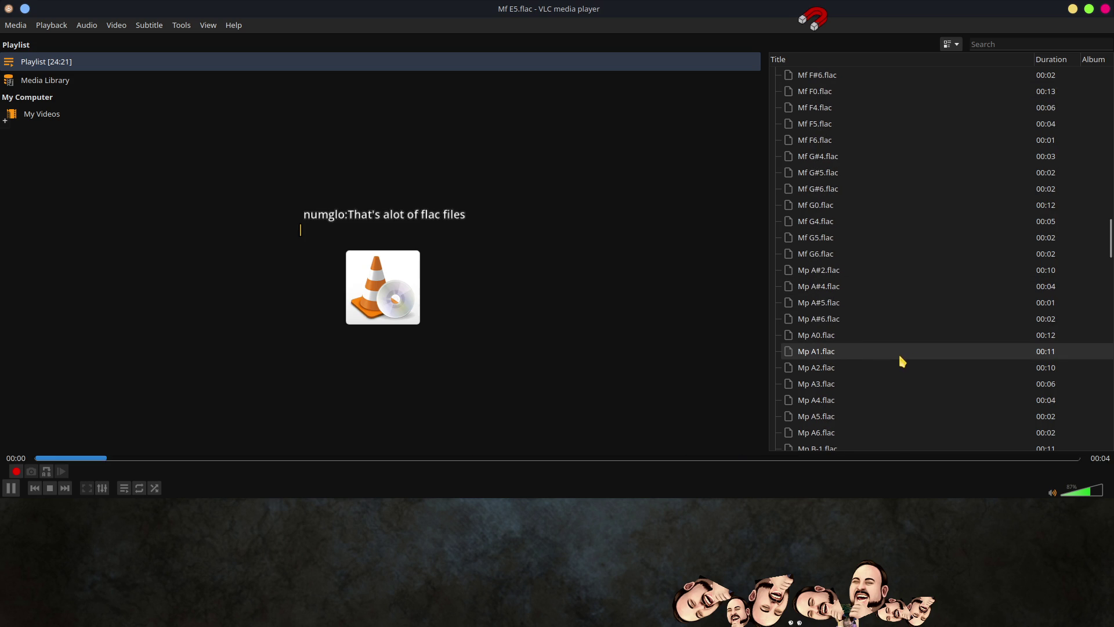
scroll(868, 363, up, 2)
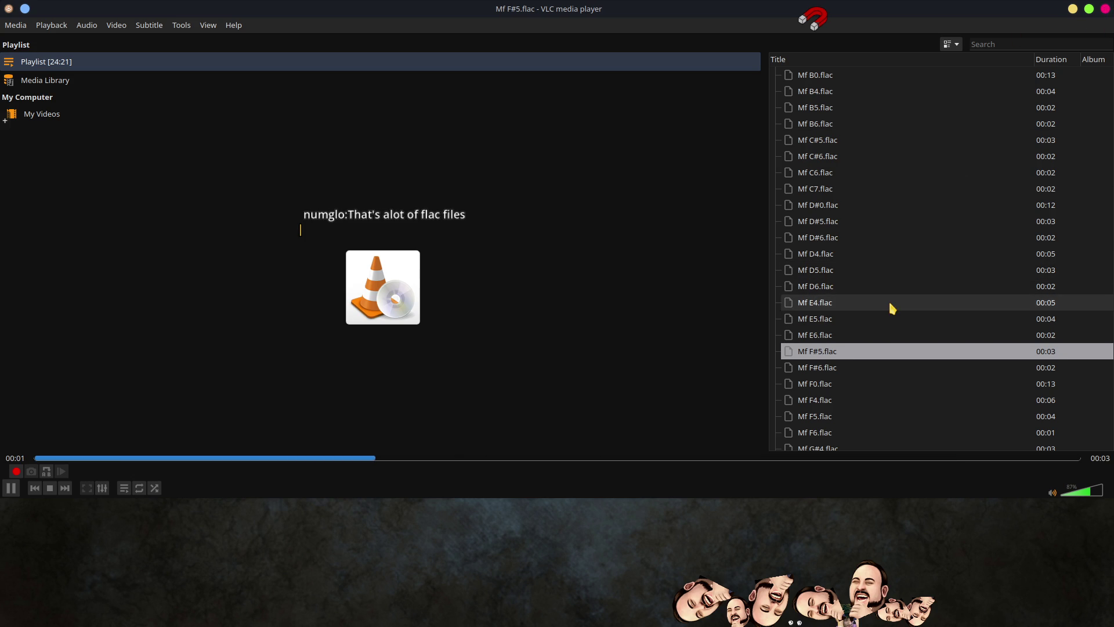
scroll(912, 299, up, 10)
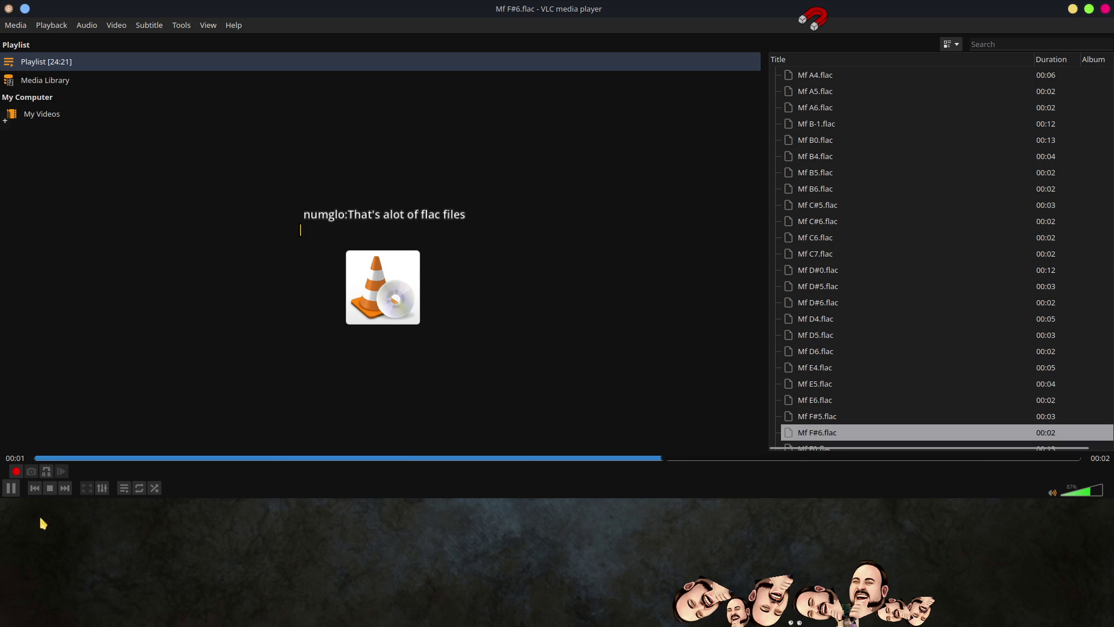
click(50, 487)
Step: Return to the top of the playlist and play the FF A3, FF A#2 and FF A#4 samples
scroll(1035, 302, up, 10)
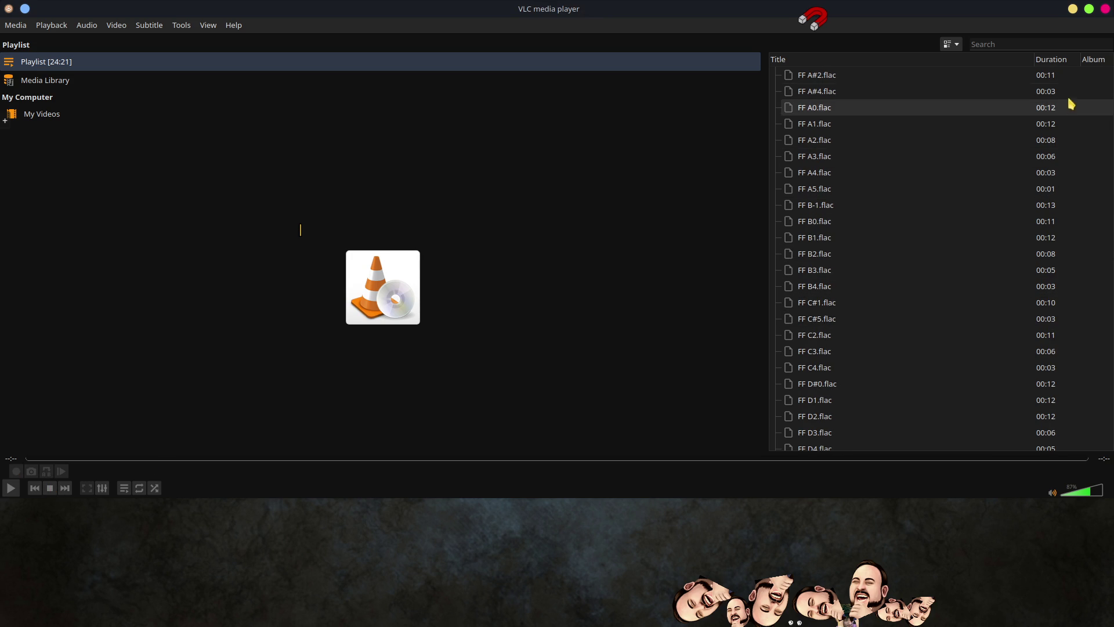
mouse_move(1110, 85)
mouse_down()
mouse_move(1087, 406)
mouse_move(1095, 474)
mouse_move(1091, 229)
mouse_move(1106, 220)
mouse_move(1111, 164)
mouse_up()
scroll(1111, 164, up, 4)
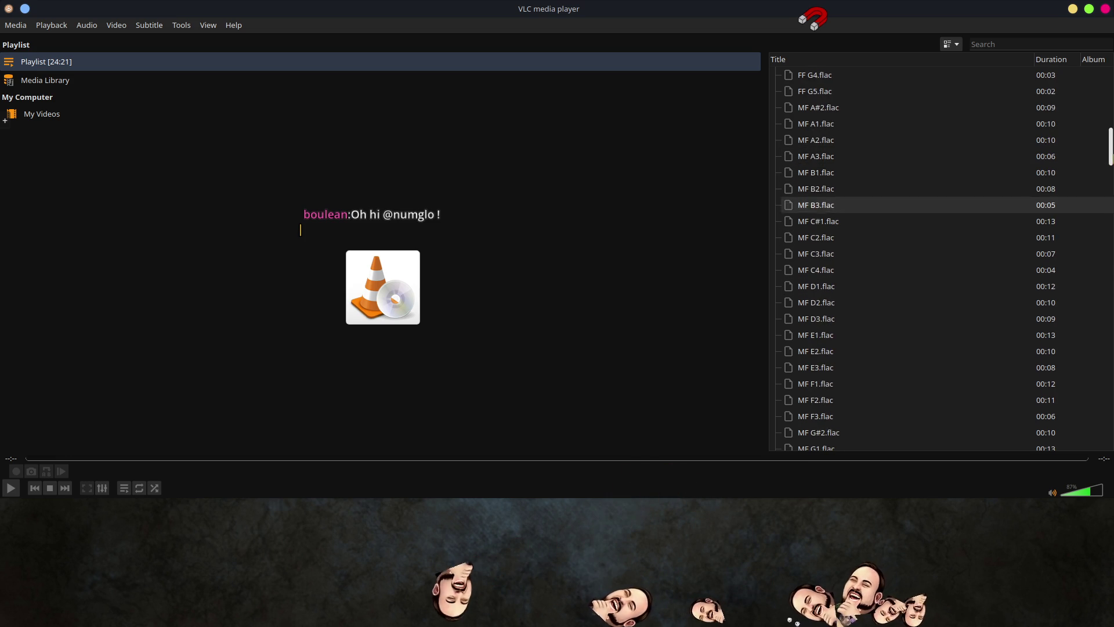
scroll(1110, 141, up, 10)
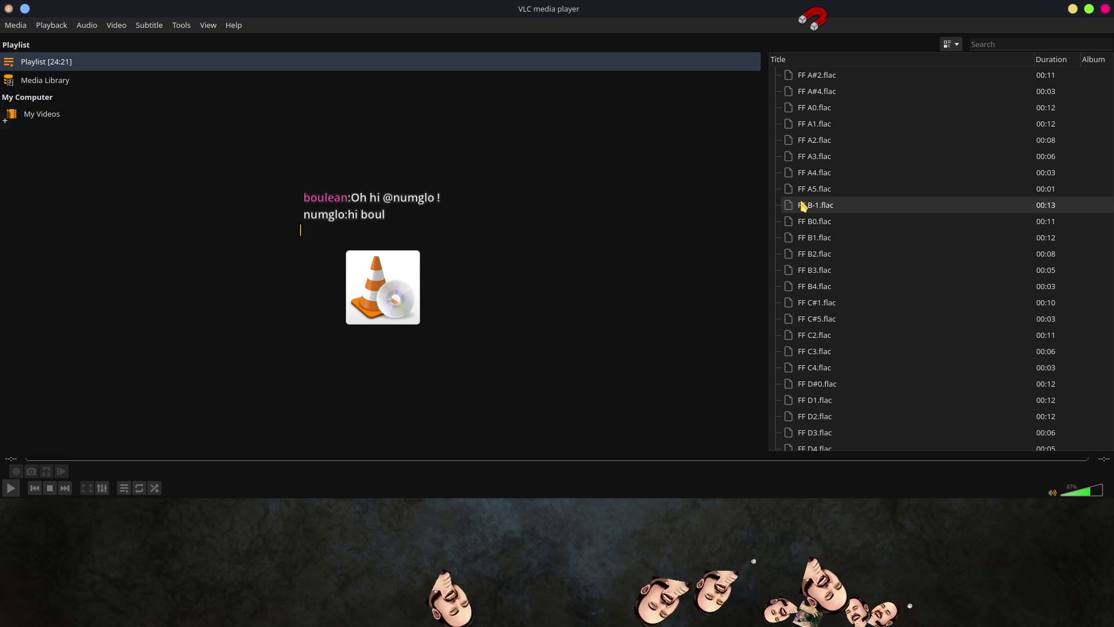
click(823, 160)
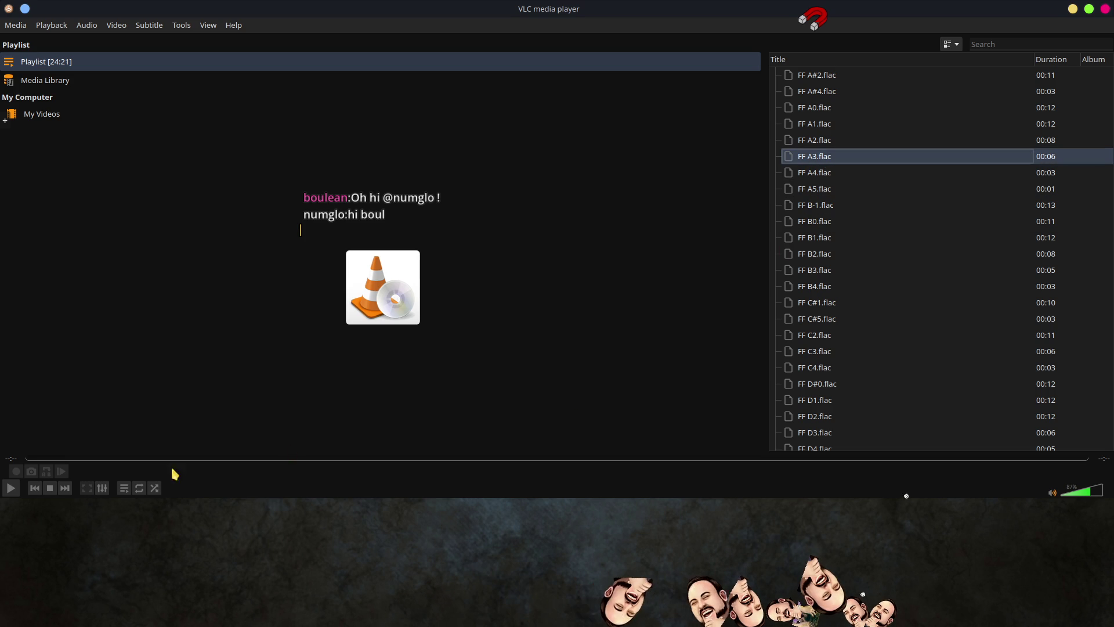
double_click(823, 162)
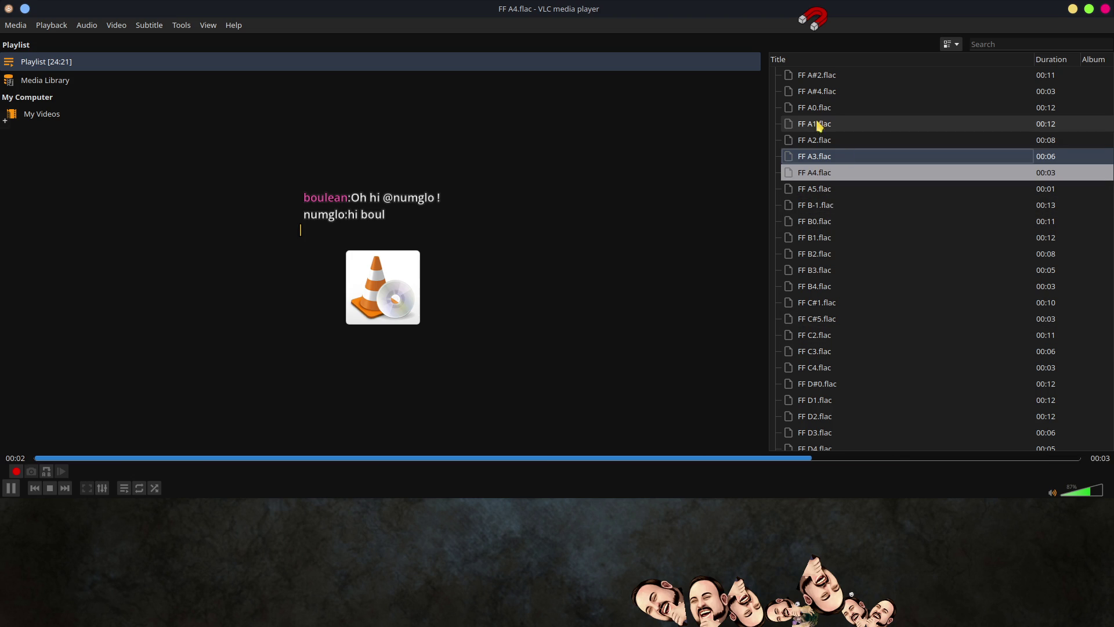
double_click(824, 76)
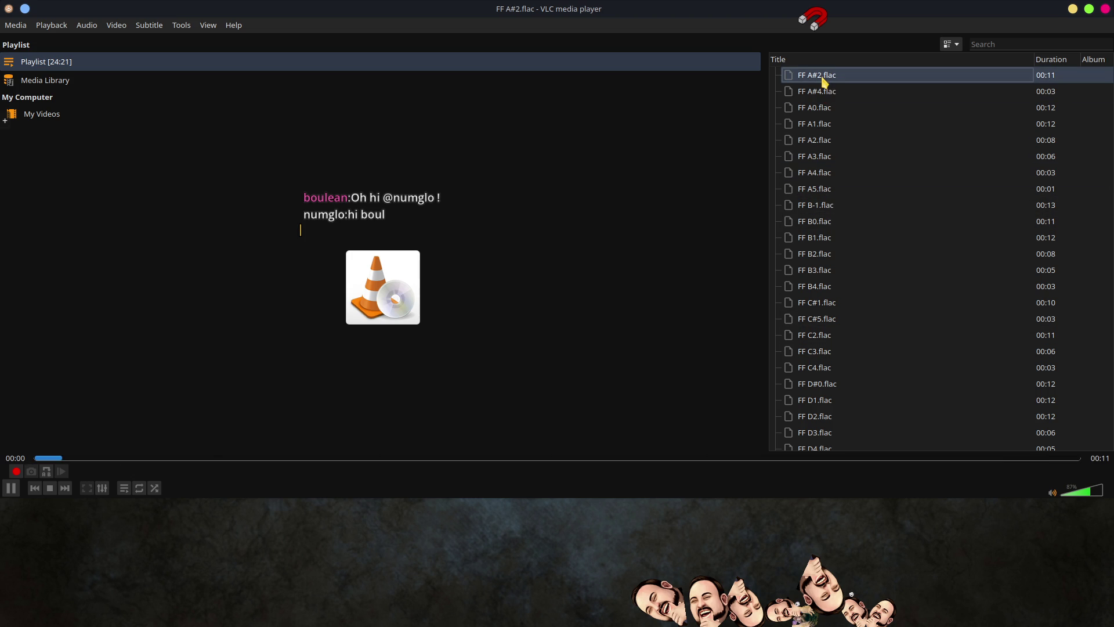
double_click(827, 93)
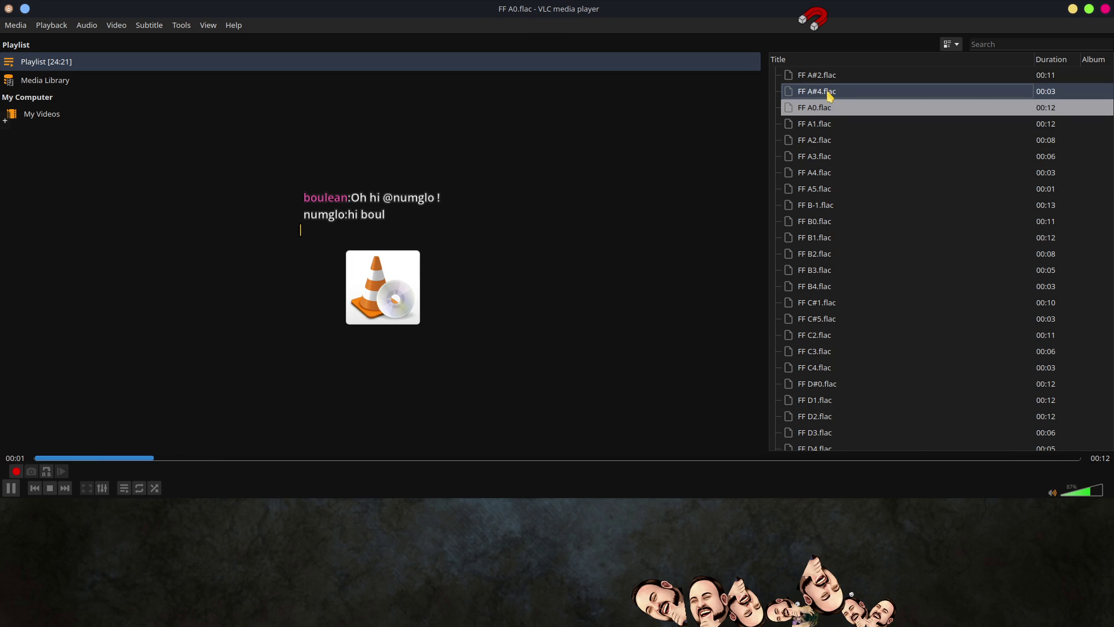
Step: Play the MF A#2, Mf A#5 and Mf G#4 samples further down the playlist
scroll(849, 318, down, 8)
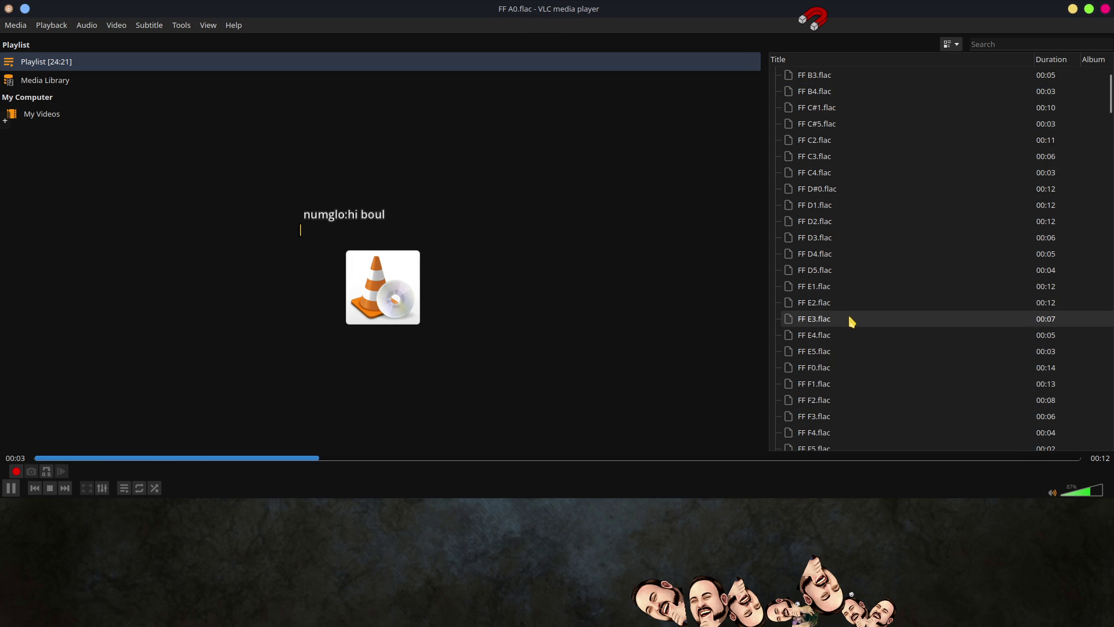
scroll(849, 318, down, 1)
scroll(852, 321, down, 3)
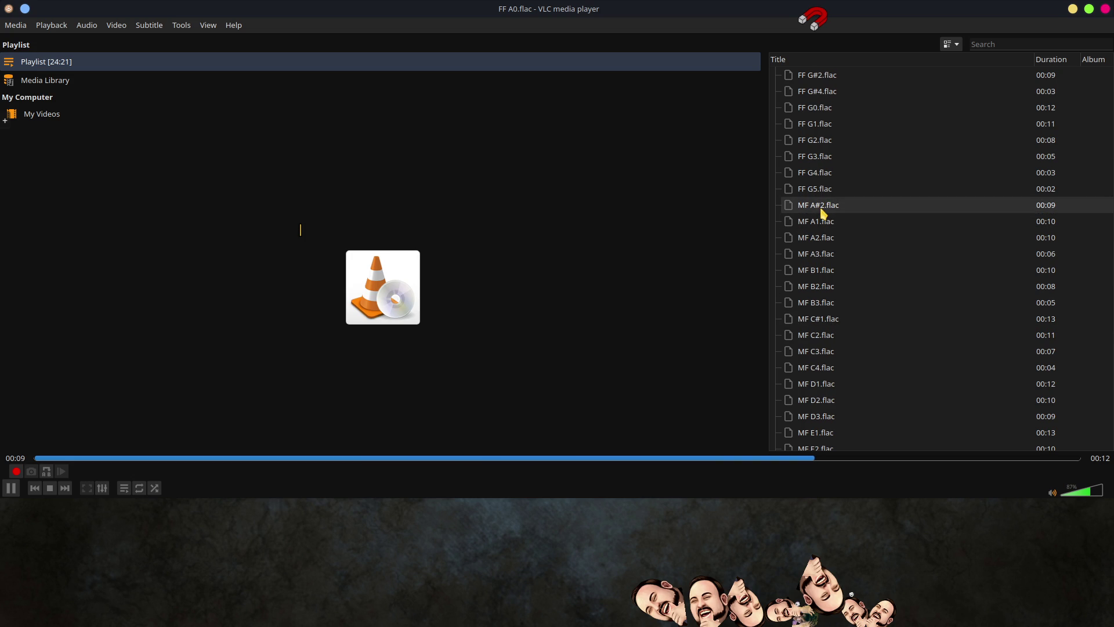
double_click(824, 212)
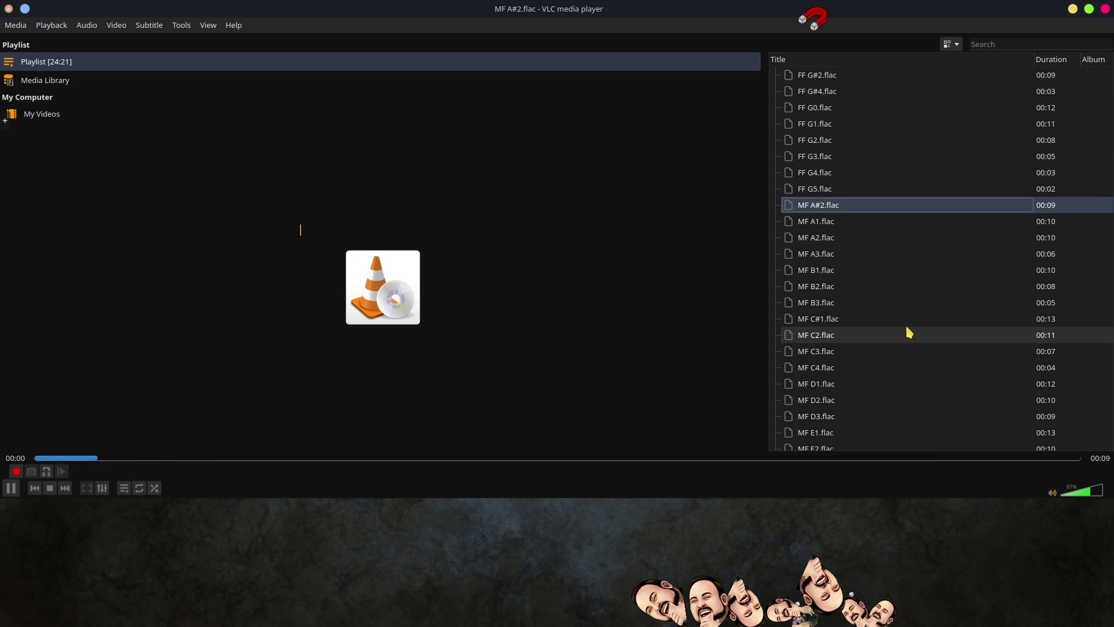
scroll(904, 322, down, 6)
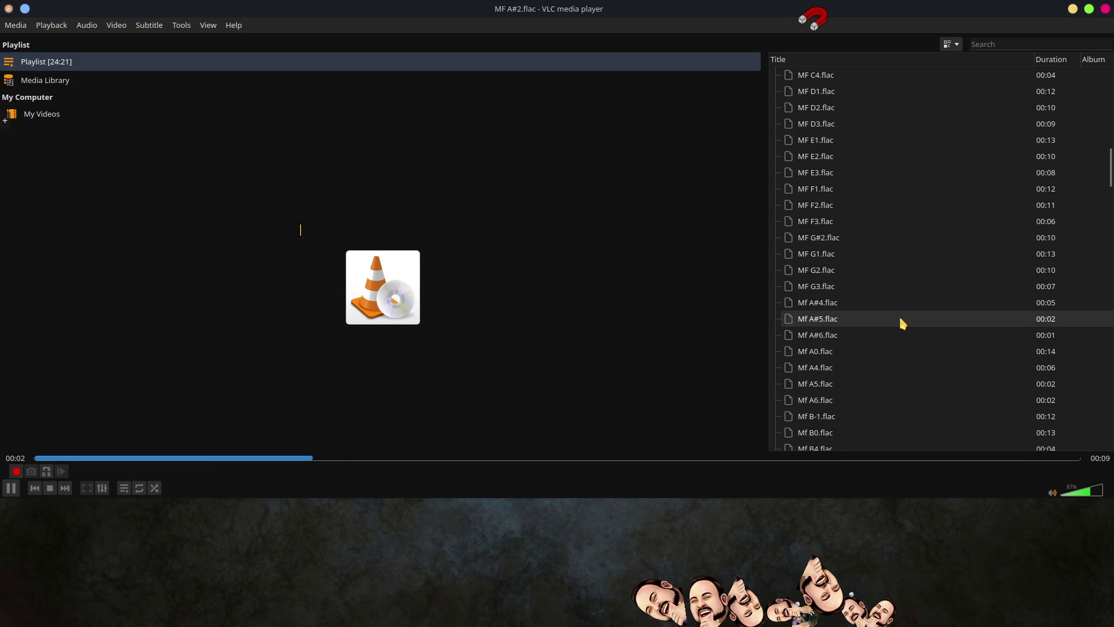
scroll(901, 319, down, 1)
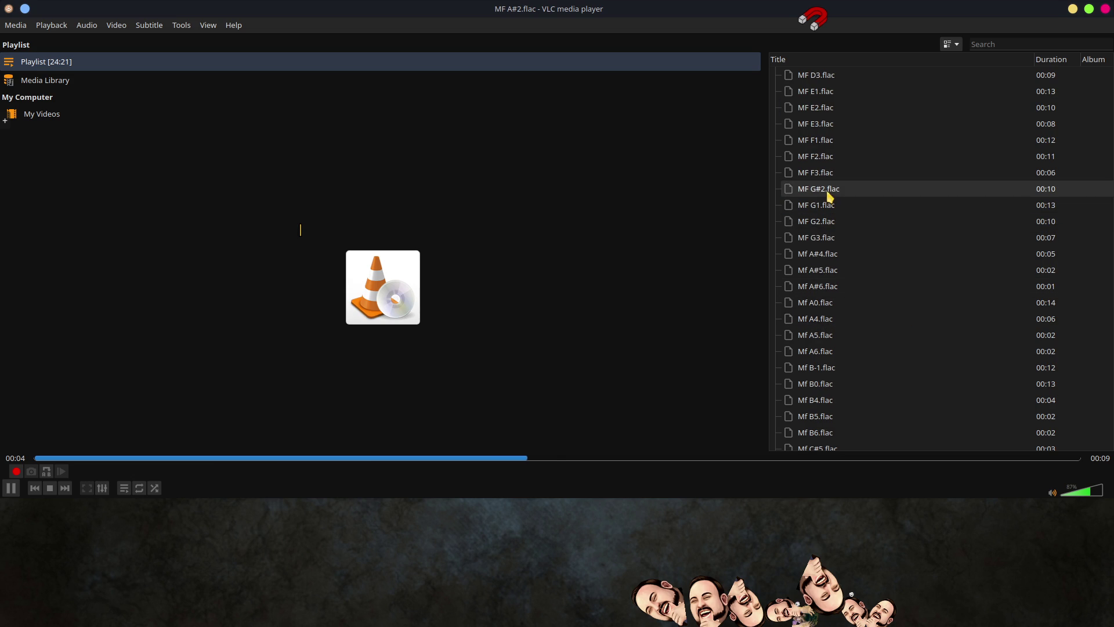
click(818, 277)
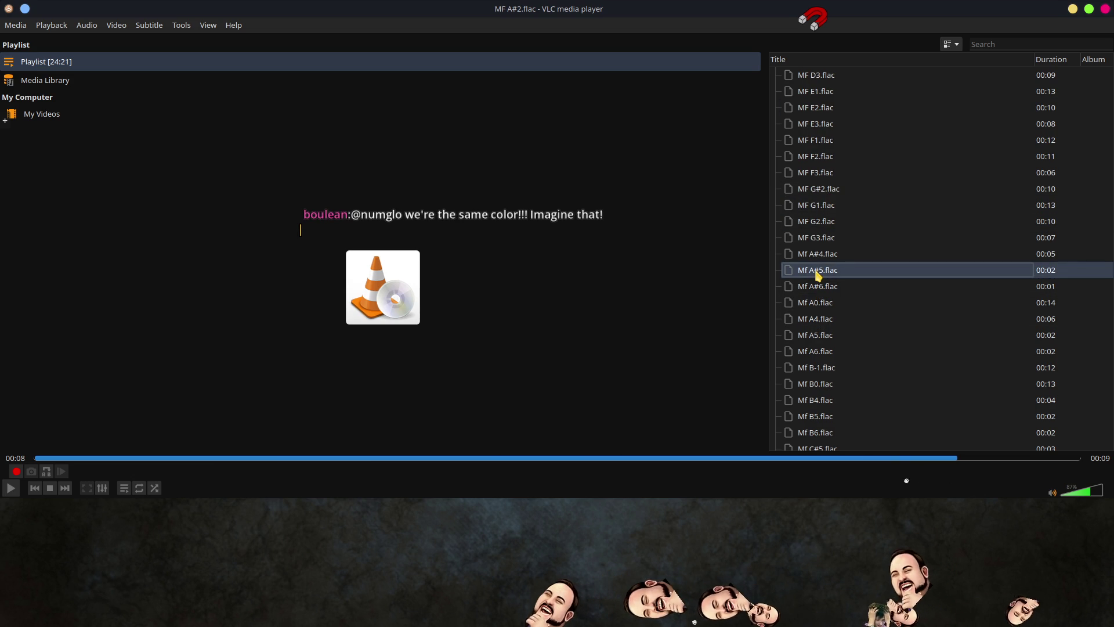
double_click(819, 276)
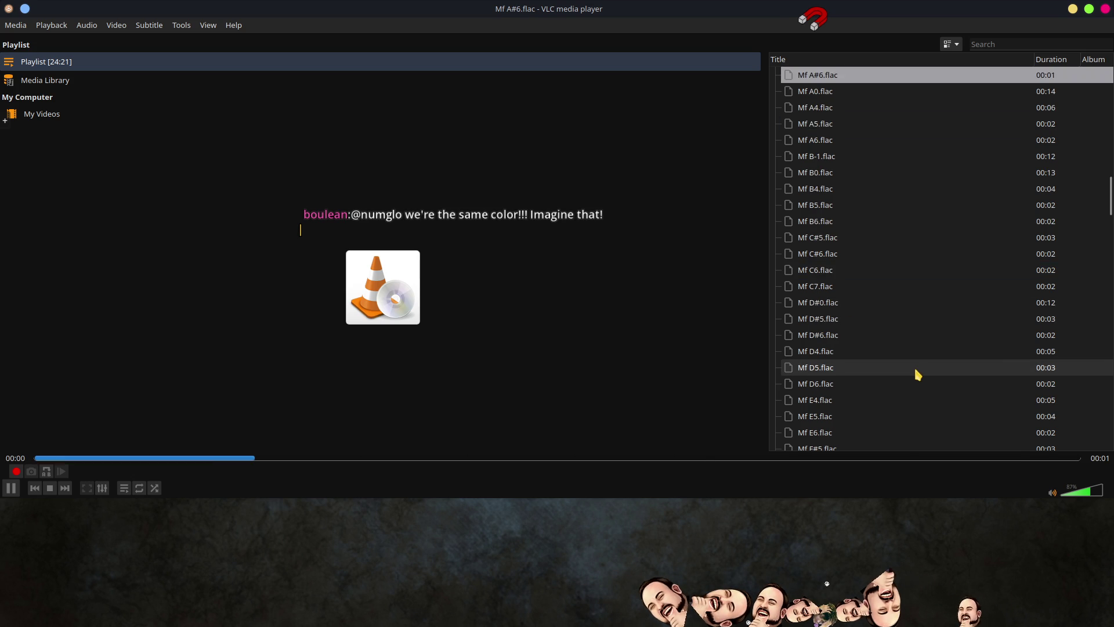
scroll(911, 372, down, 3)
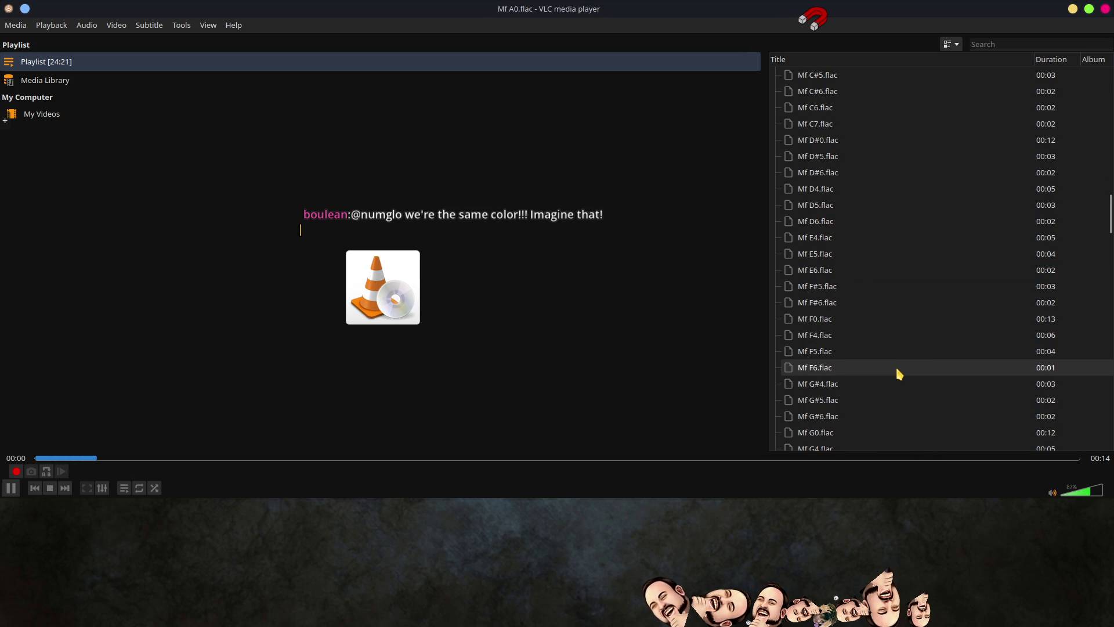
double_click(823, 387)
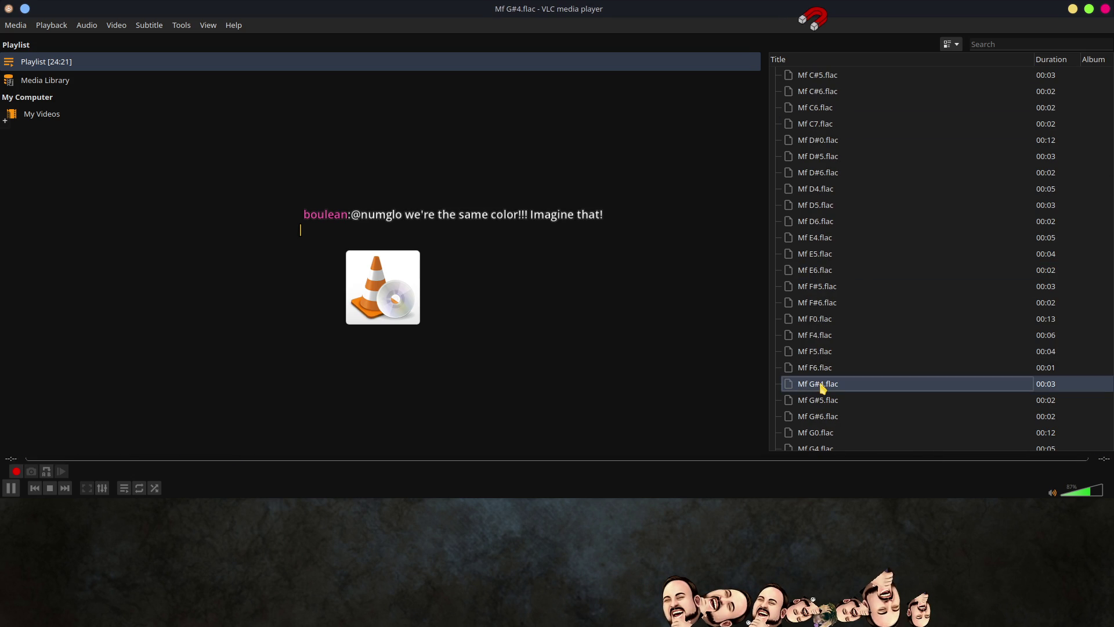
Step: Close VLC, then reposition and widen the Dolphin window while viewing the Samples folder
click(1106, 9)
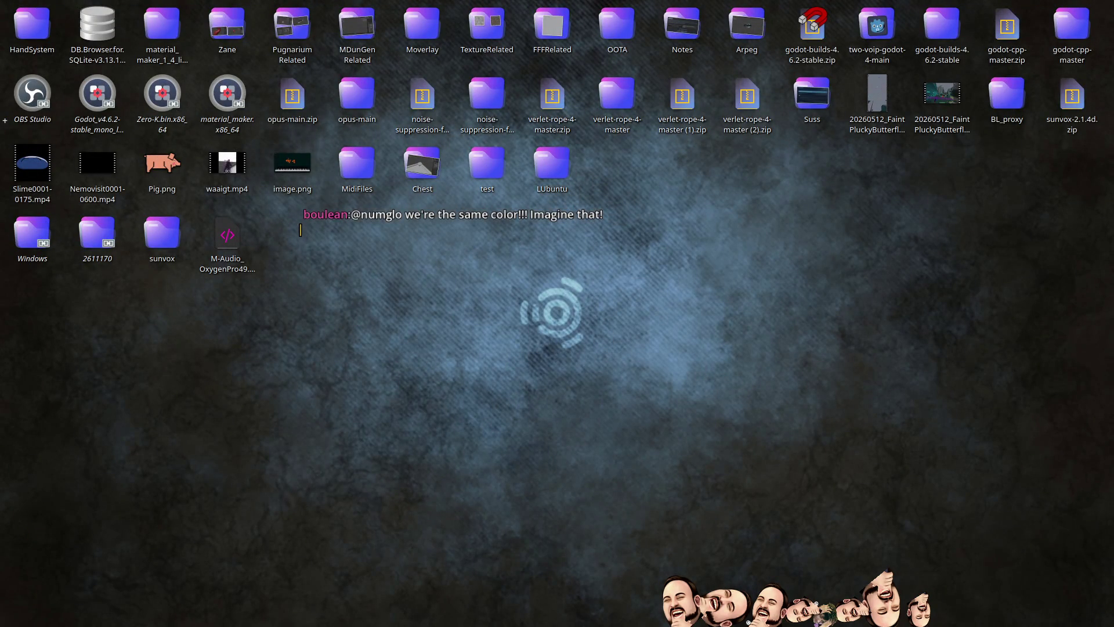
mouse_move(137, 124)
mouse_down()
mouse_move(144, 104)
mouse_move(642, 119)
mouse_move(568, 115)
mouse_up()
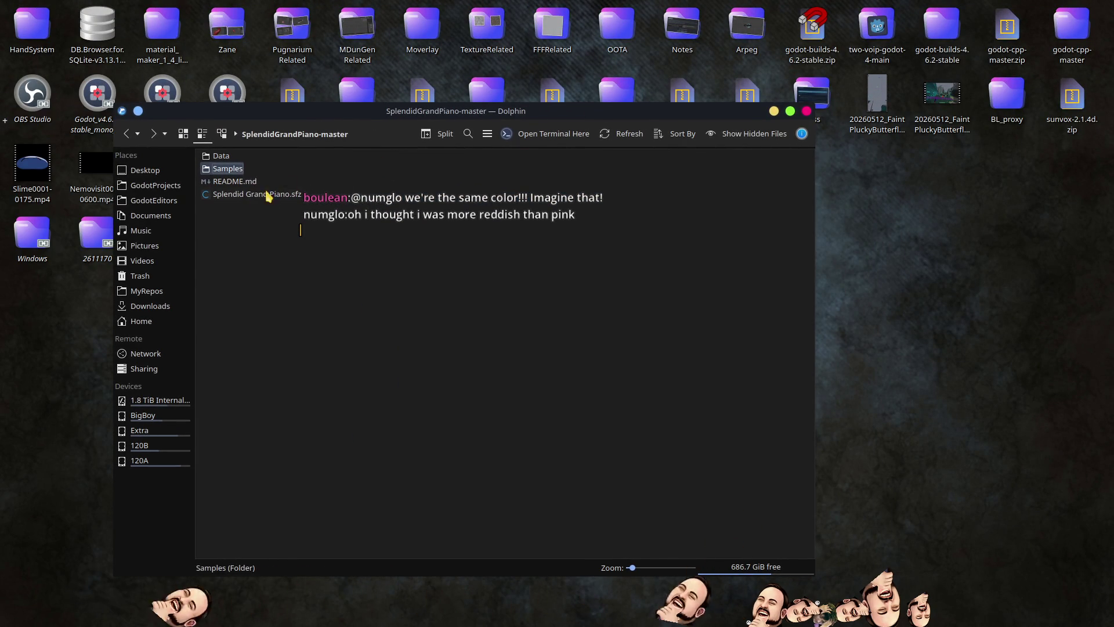
double_click(227, 169)
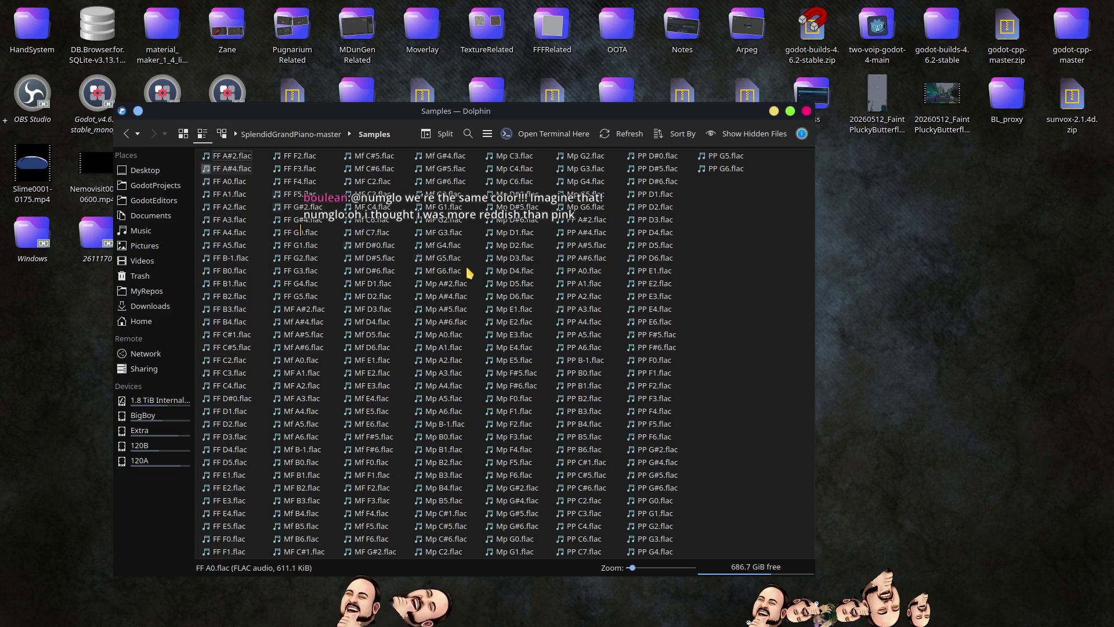
mouse_move(815, 309)
mouse_down()
mouse_move(1051, 316)
mouse_move(963, 318)
mouse_up()
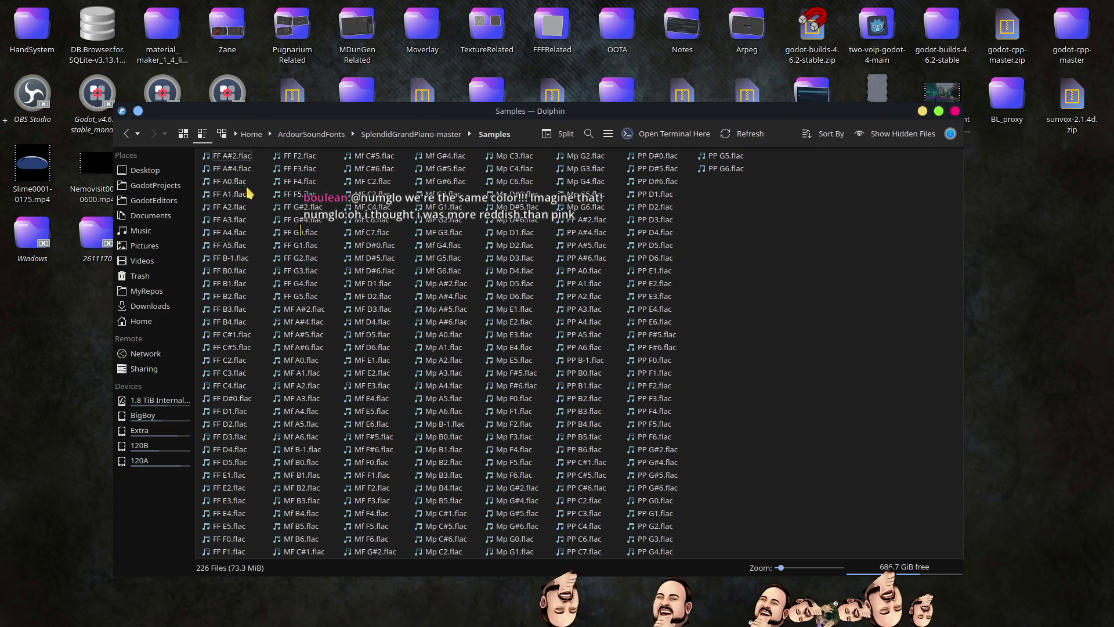
drag(259, 119, 250, 83)
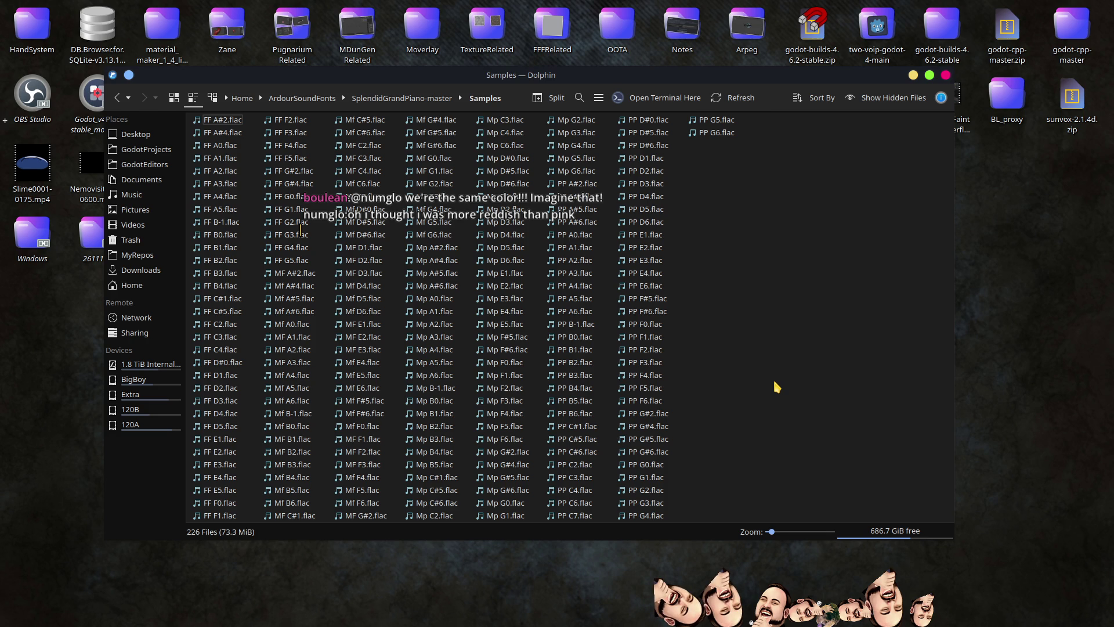
Step: Go back to SplendidGrandPiano-master, enter the Data folder and open FF.txt in VS Code
key(alt+Left)
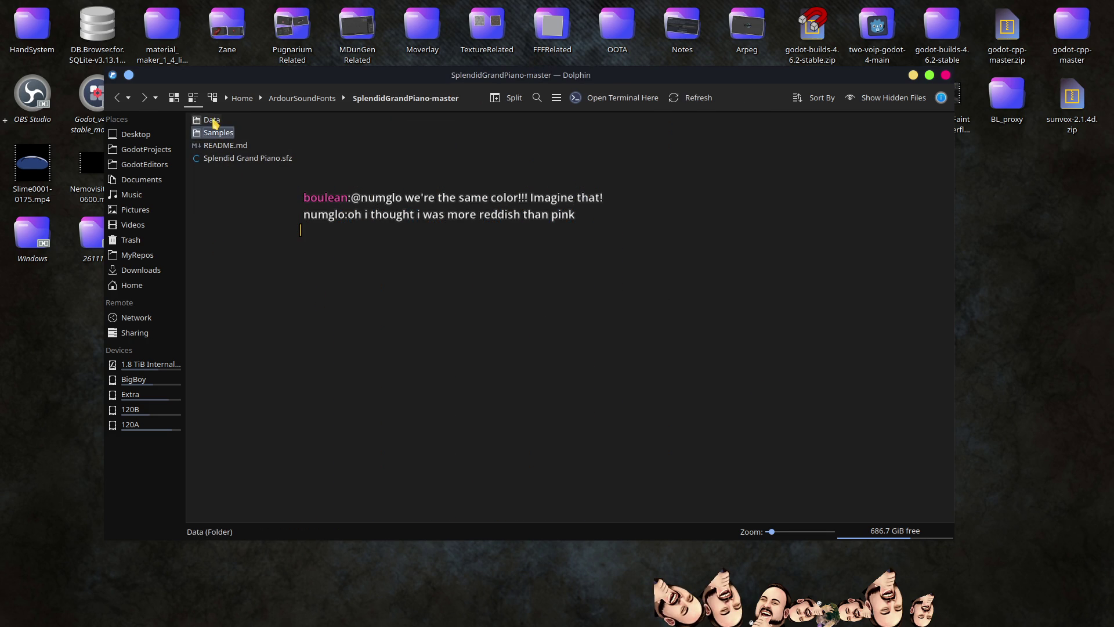
double_click(212, 120)
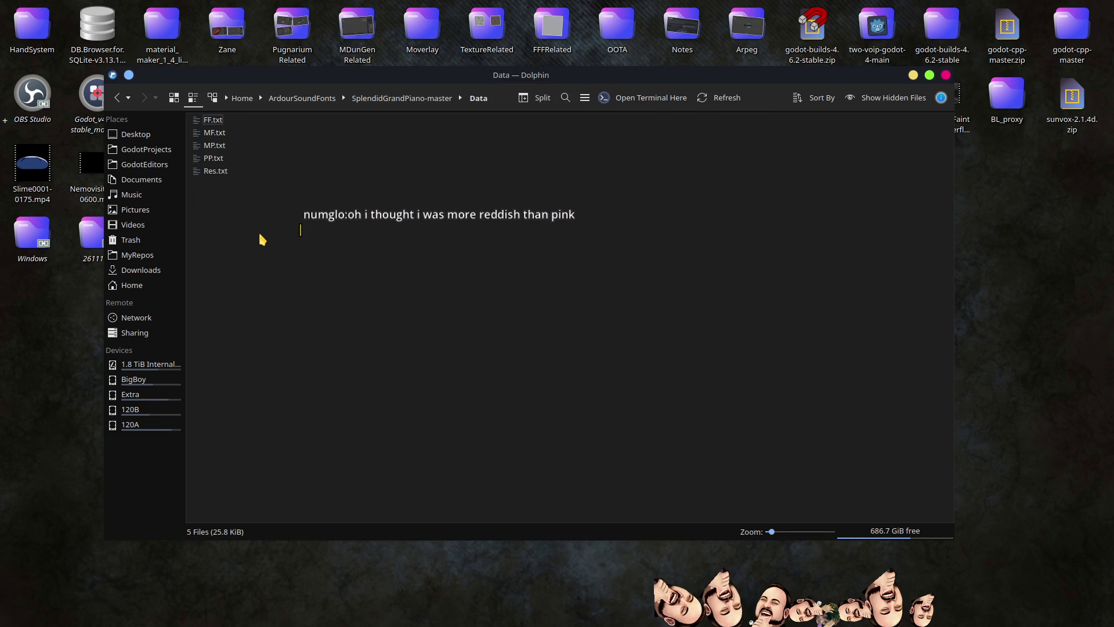
double_click(217, 122)
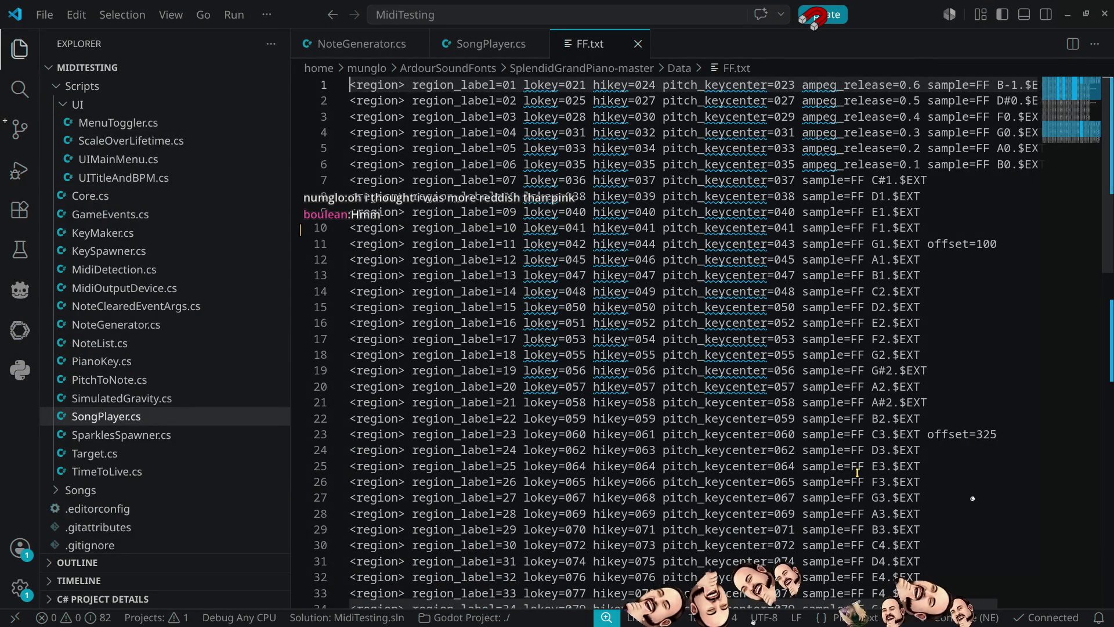
Step: Read through FF.txt's 57 sfz regions (keys 021–108), then close it to return to SongPlayer.cs
scroll(857, 472, down, 10)
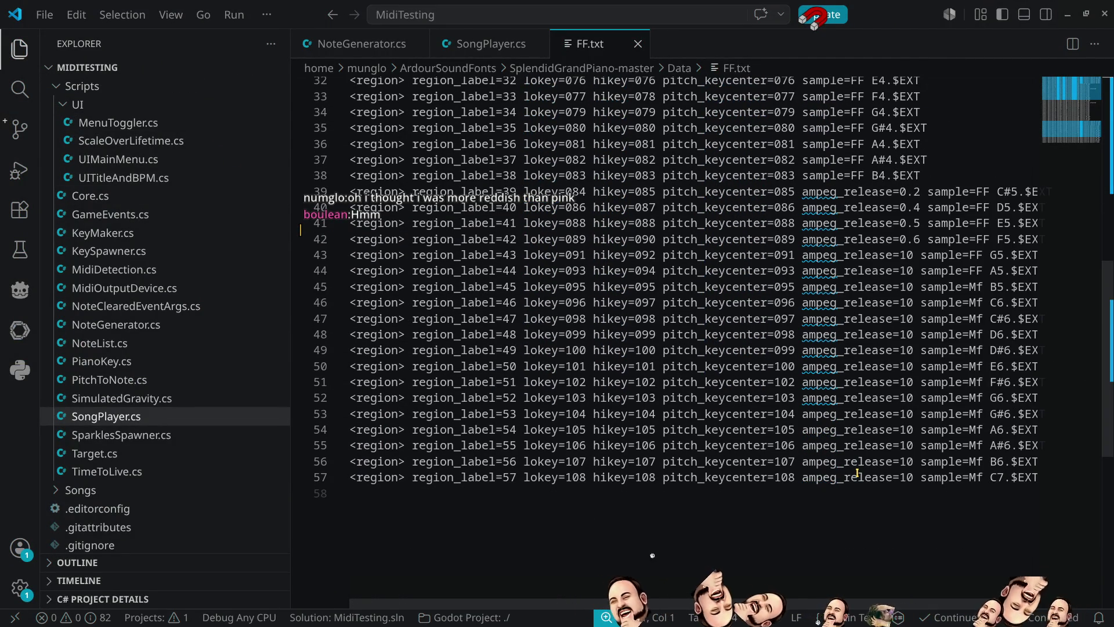
scroll(851, 477, up, 7)
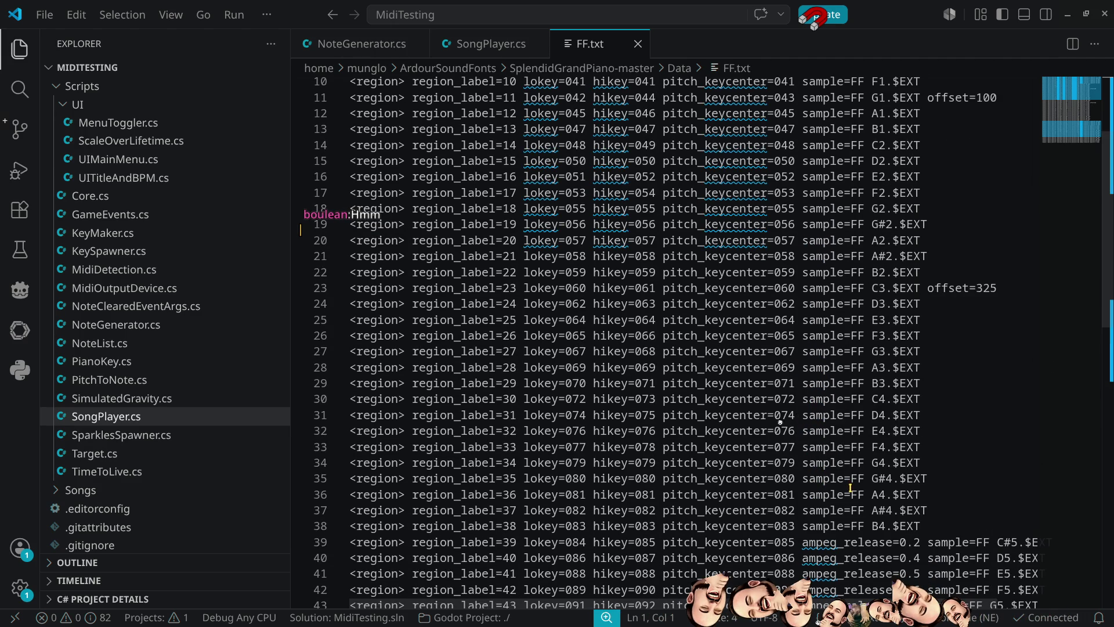
scroll(851, 488, up, 3)
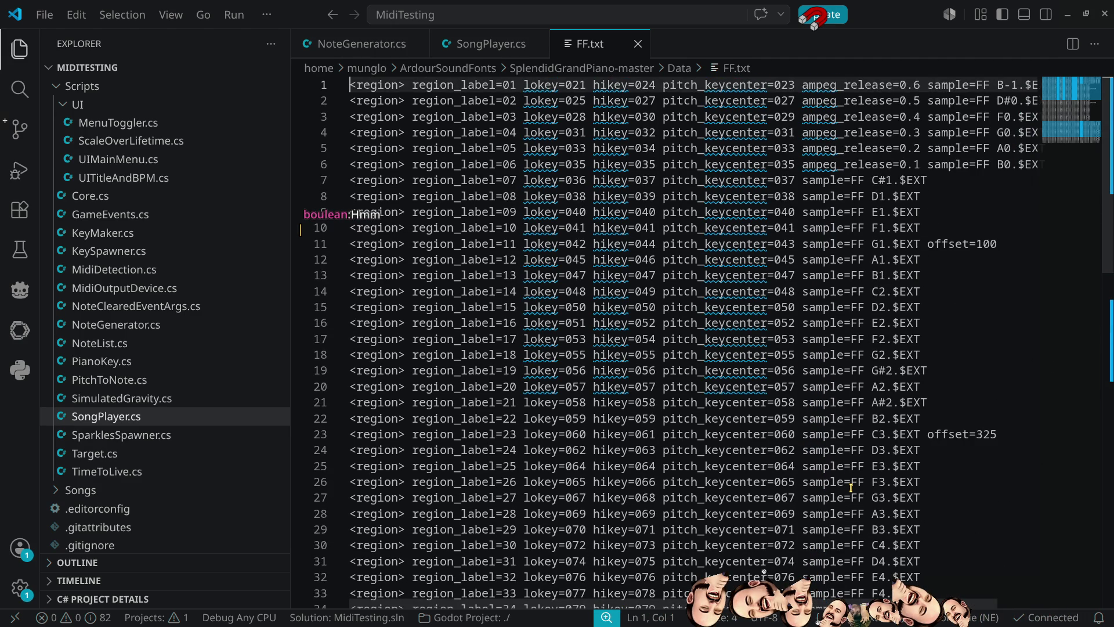
scroll(851, 487, down, 7)
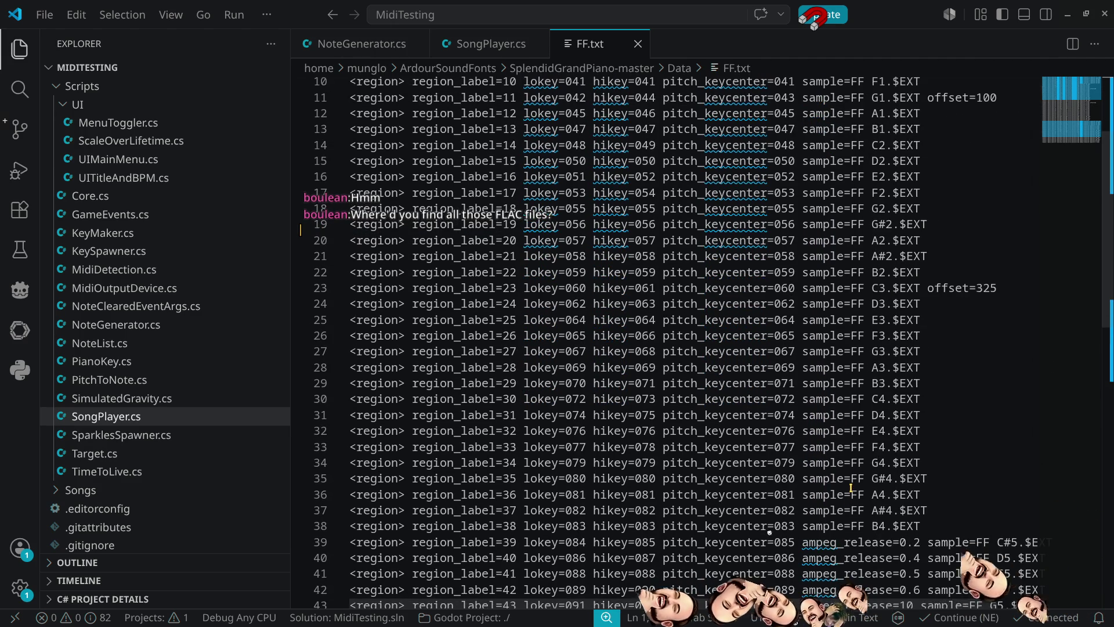
scroll(850, 487, down, 3)
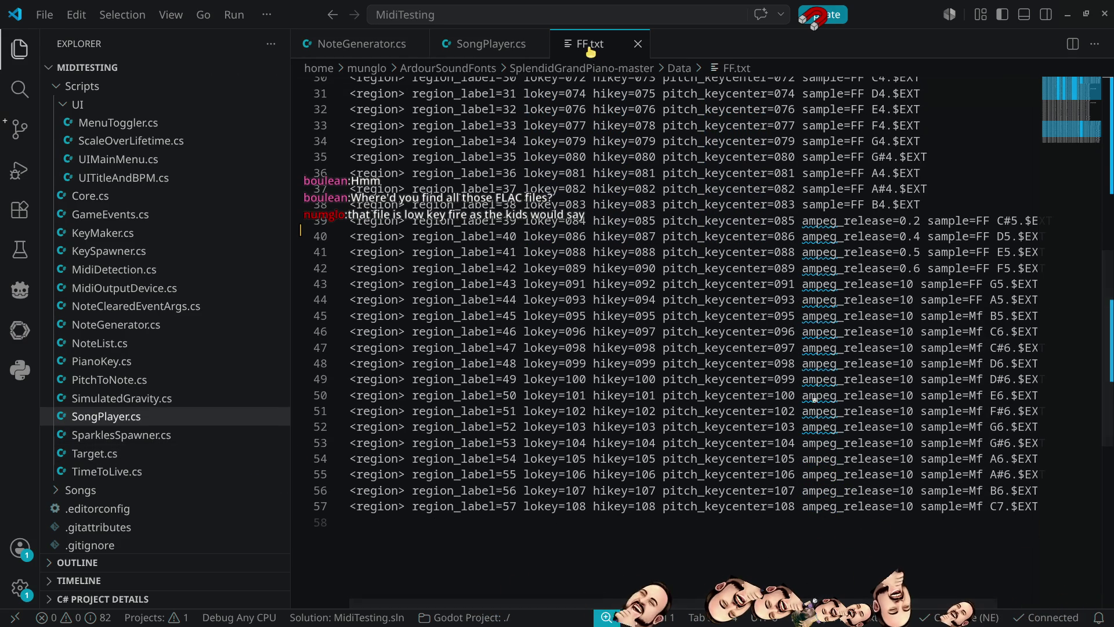
click(638, 44)
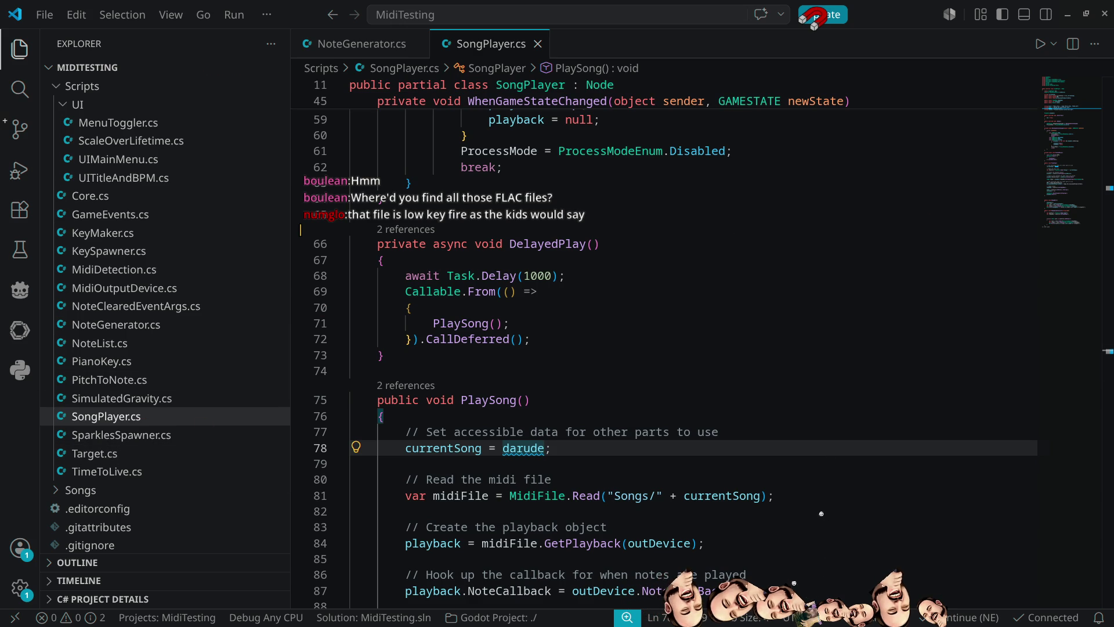
Step: Back in Dolphin, open Splendid Grand Piano.sfz, then open Res.txt from the Data folder
key(alt+Tab)
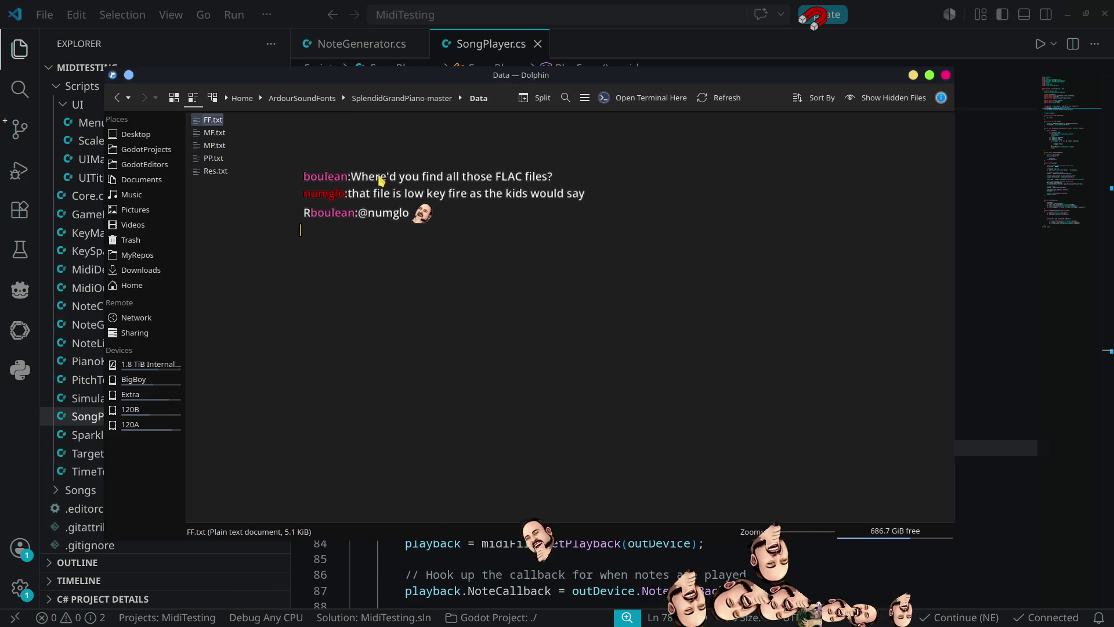
click(390, 298)
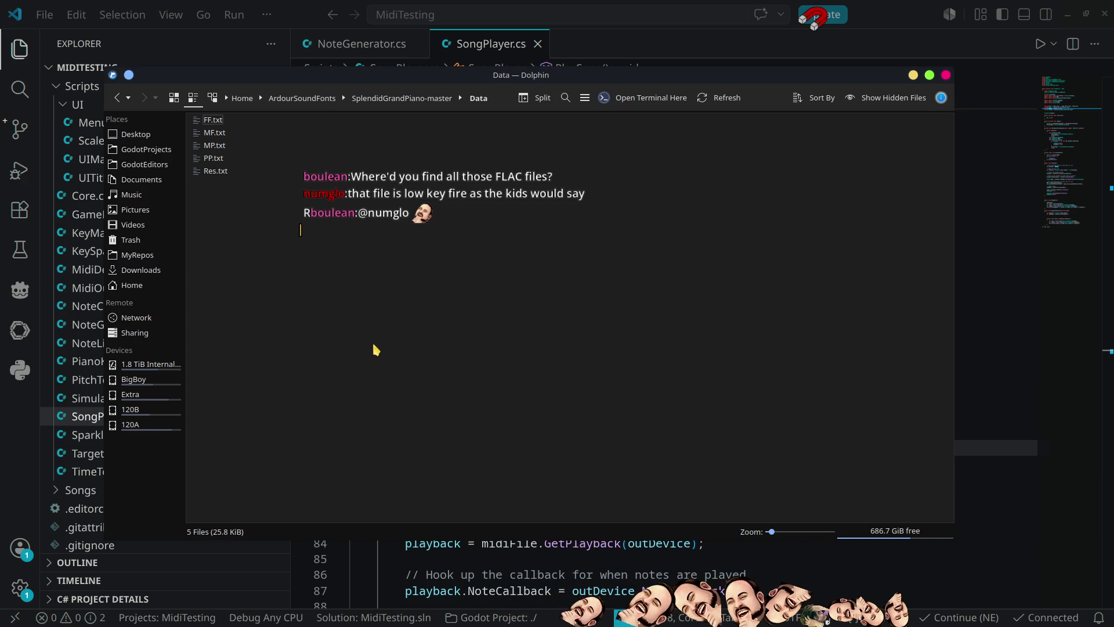
key(BackSpace)
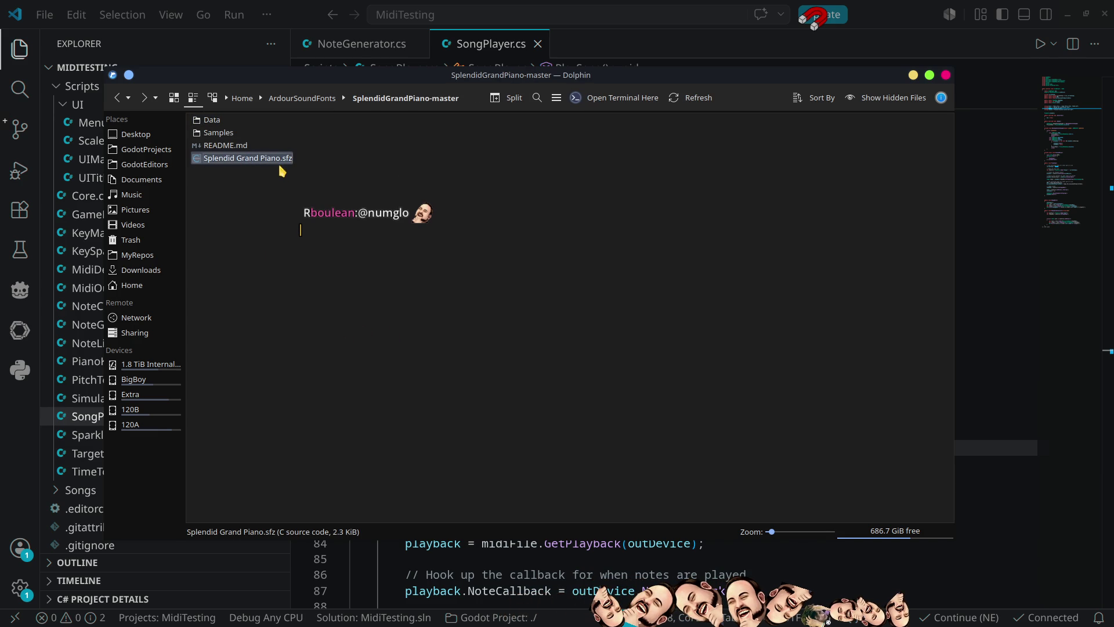
double_click(285, 164)
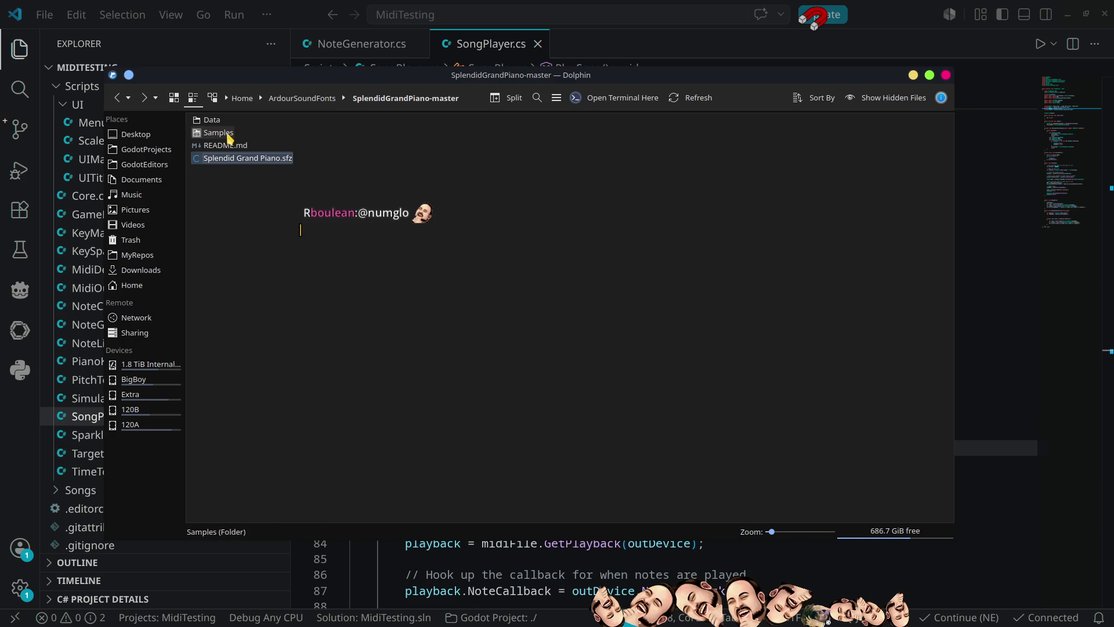
click(212, 119)
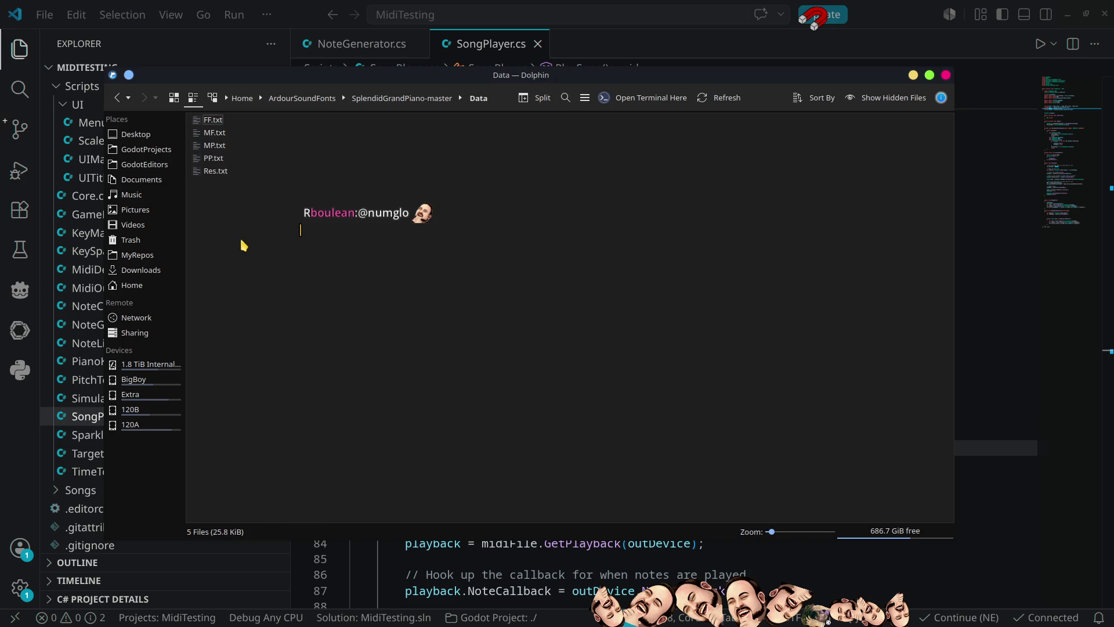
double_click(216, 171)
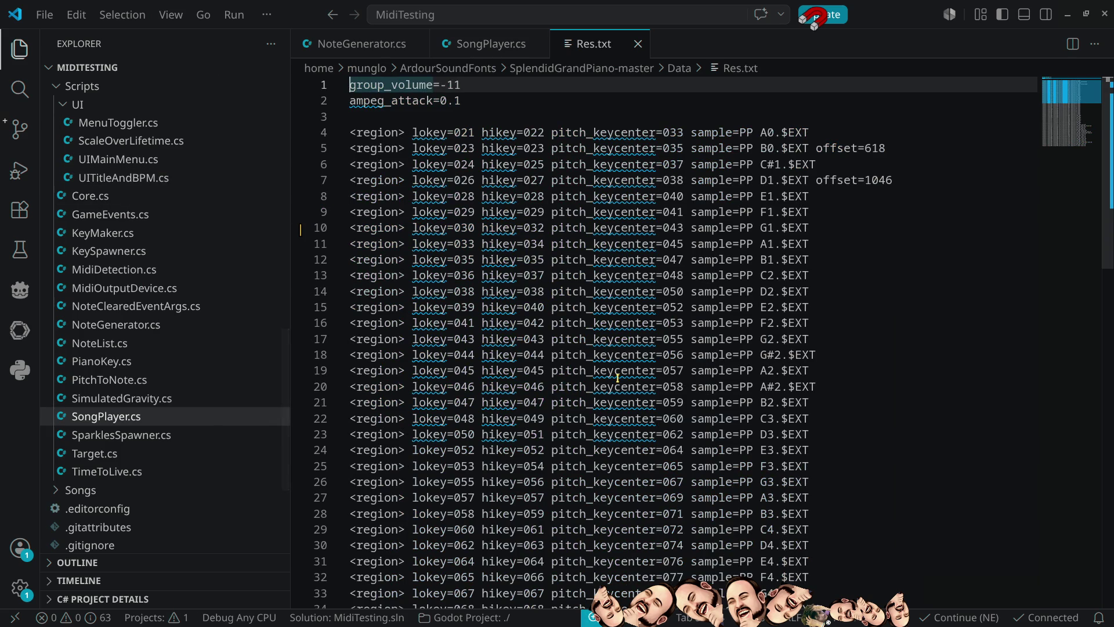
Step: Look over Res.txt's PP-sample regions (group_volume=-11, ampeg_attack=0.1), then close the file
scroll(618, 378, down, 3)
scroll(616, 381, up, 3)
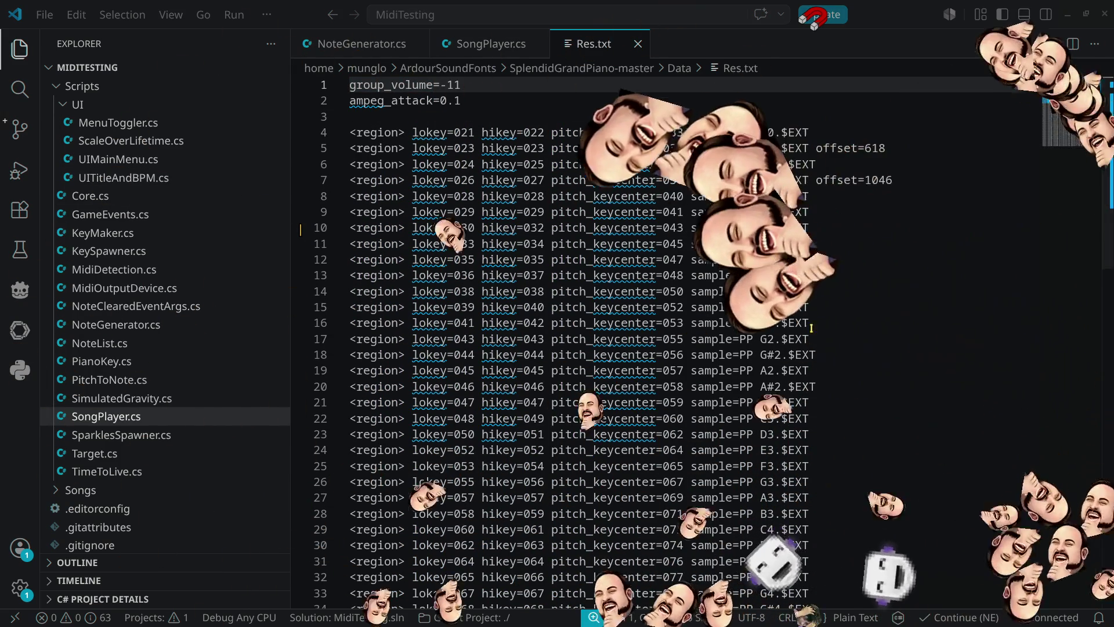
mouse_move(637, 372)
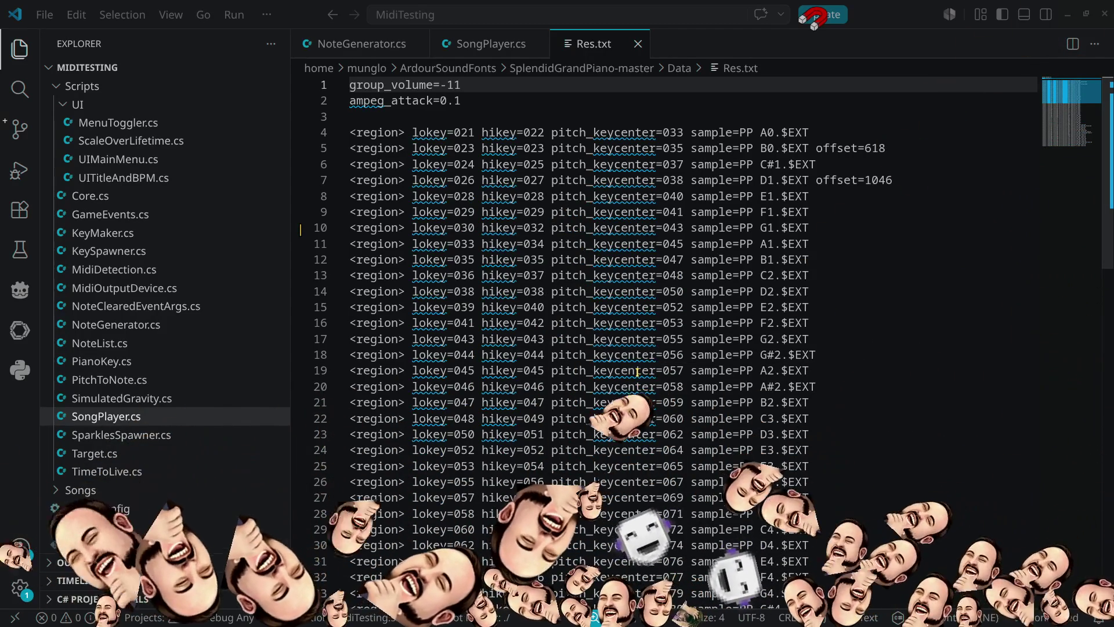
scroll(533, 402, down, 10)
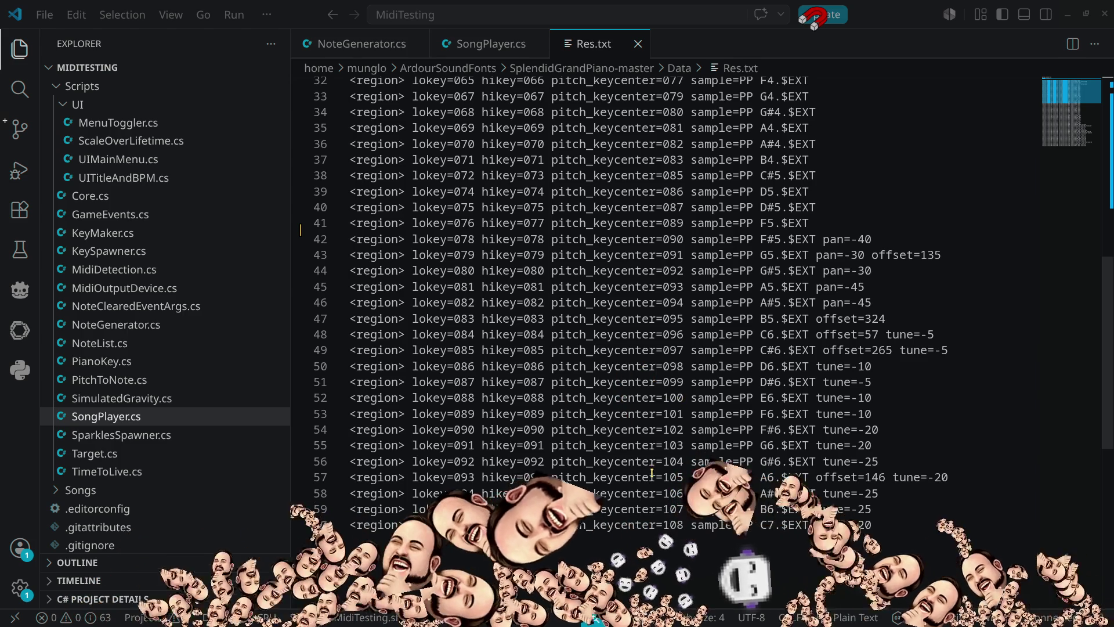
scroll(651, 399, up, 10)
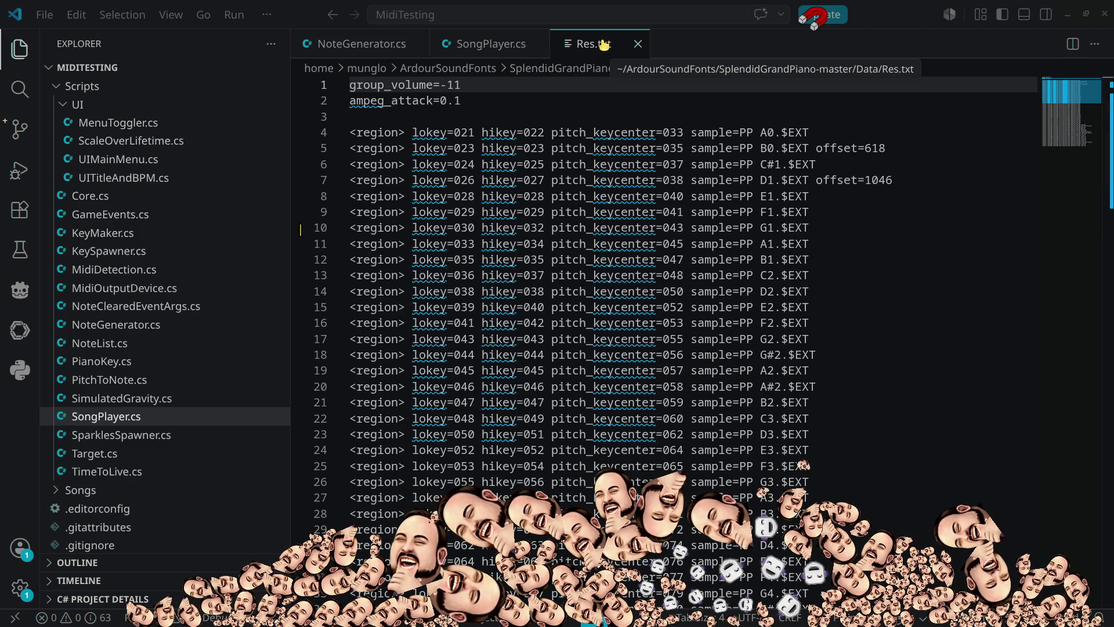
click(638, 44)
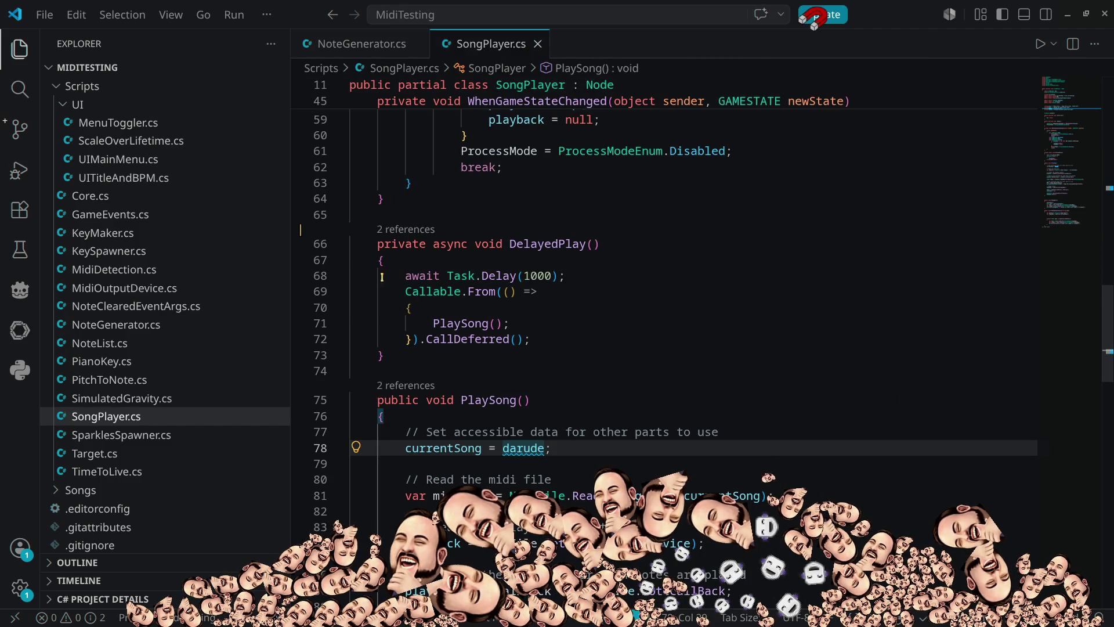
Step: Minimize VS Code, browse the 226 FLAC files in Samples, then go back up to ArdourSoundFonts
click(1069, 15)
key(BackSpace)
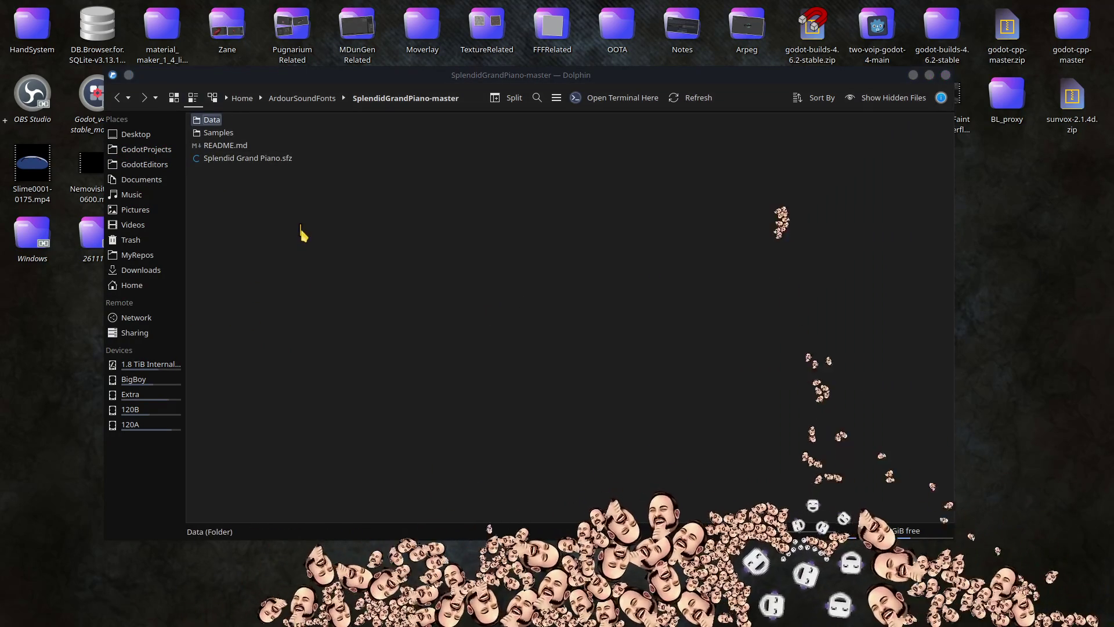
click(224, 132)
double_click(224, 135)
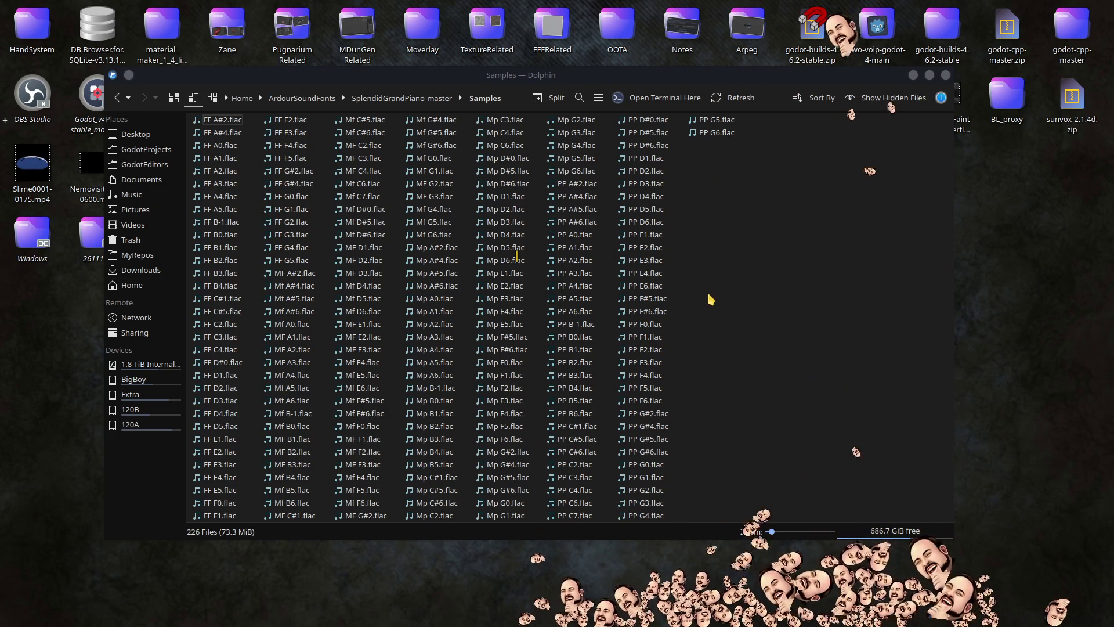
key(alt+Left)
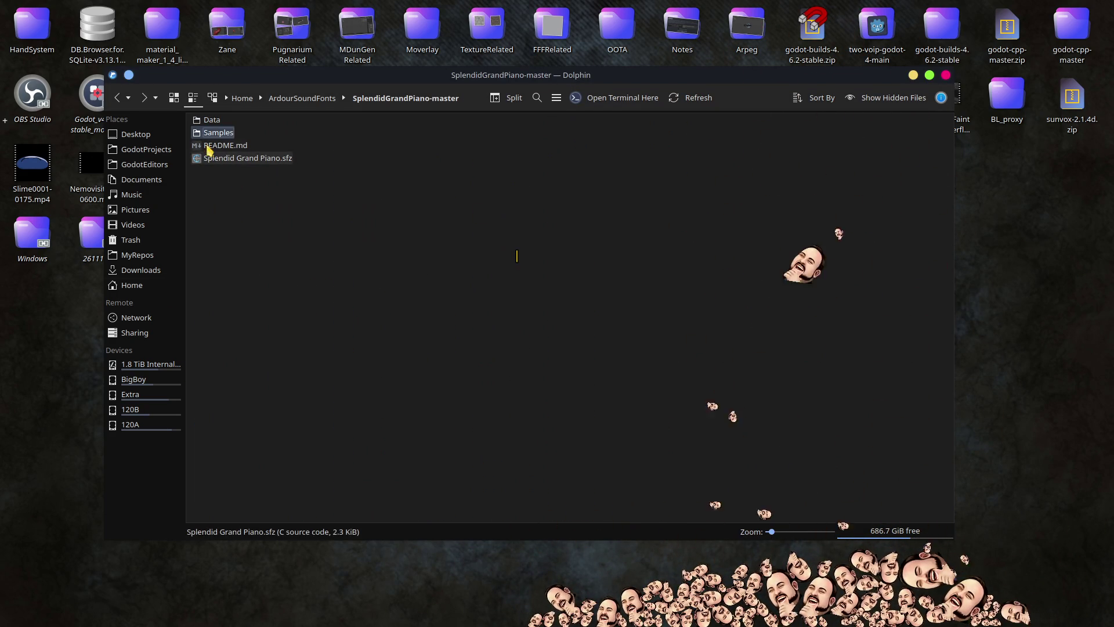
key(alt+Left)
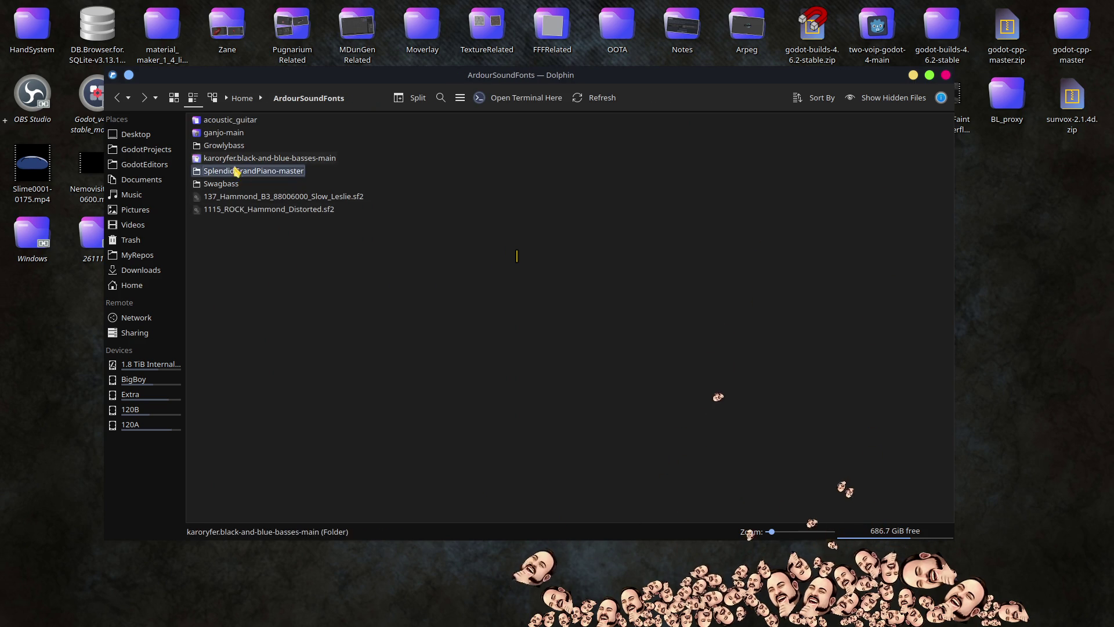
Step: Peek inside the acoustic_guitar and ganjo-main sound font folders
double_click(234, 121)
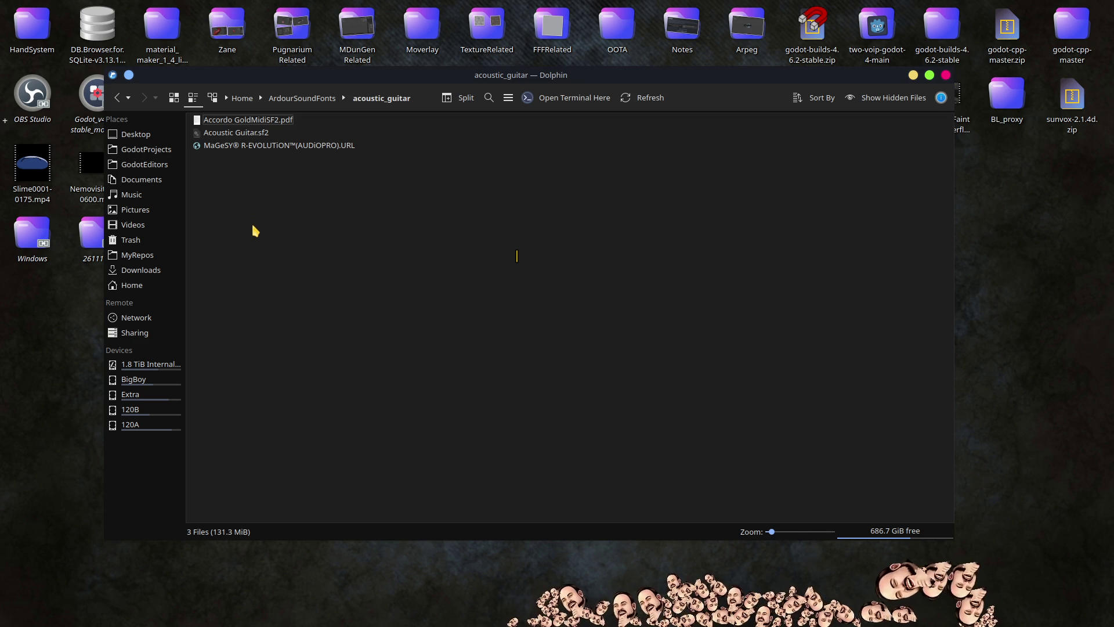
click(253, 135)
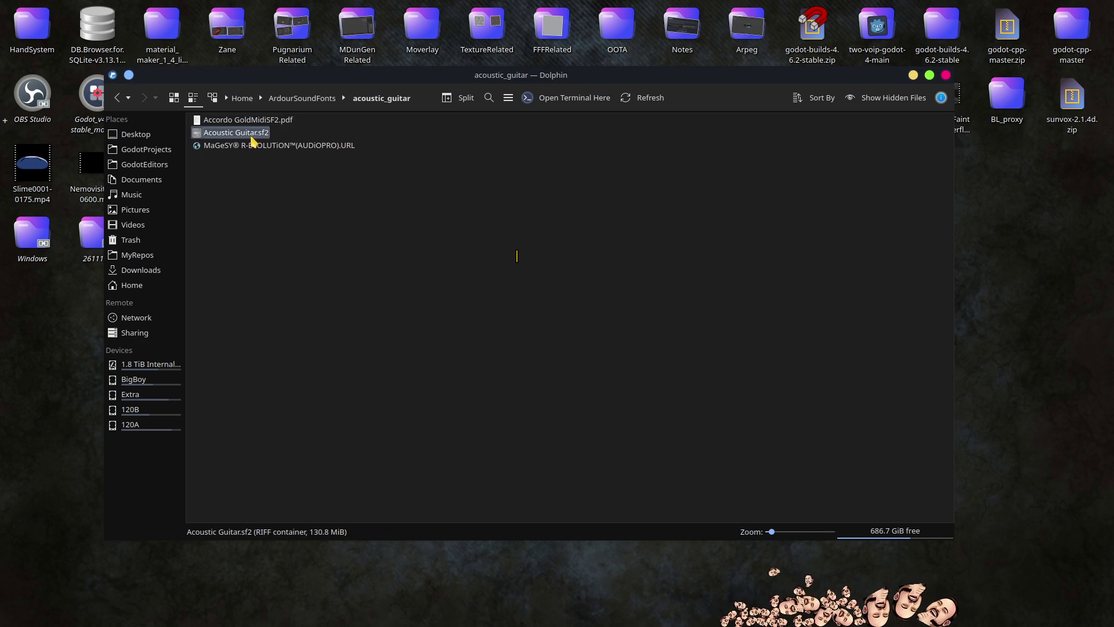
key(BackSpace)
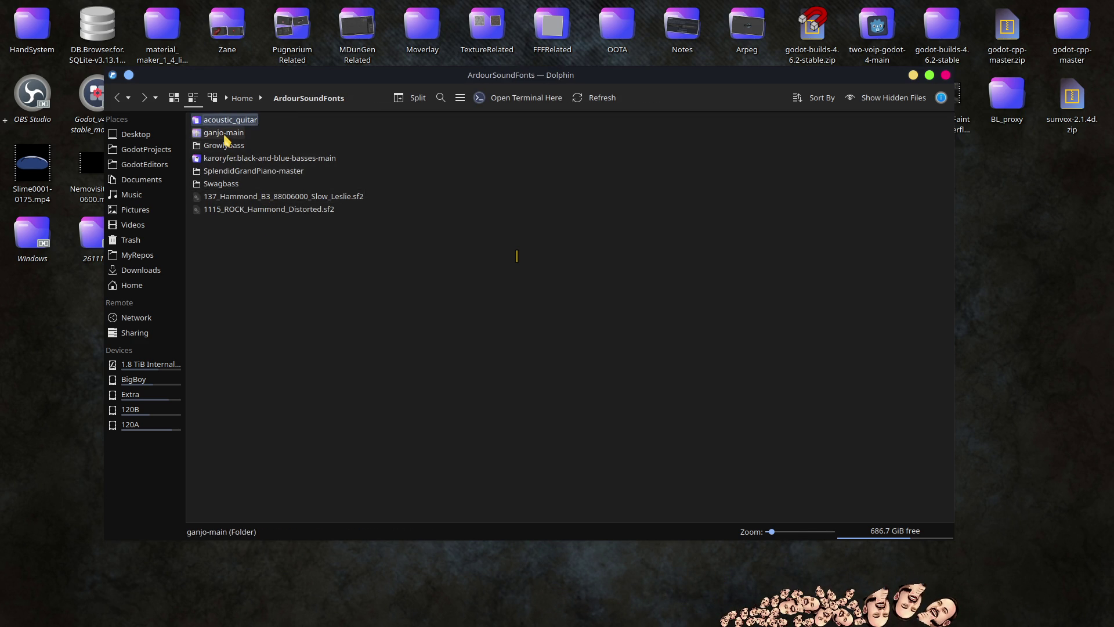
double_click(224, 135)
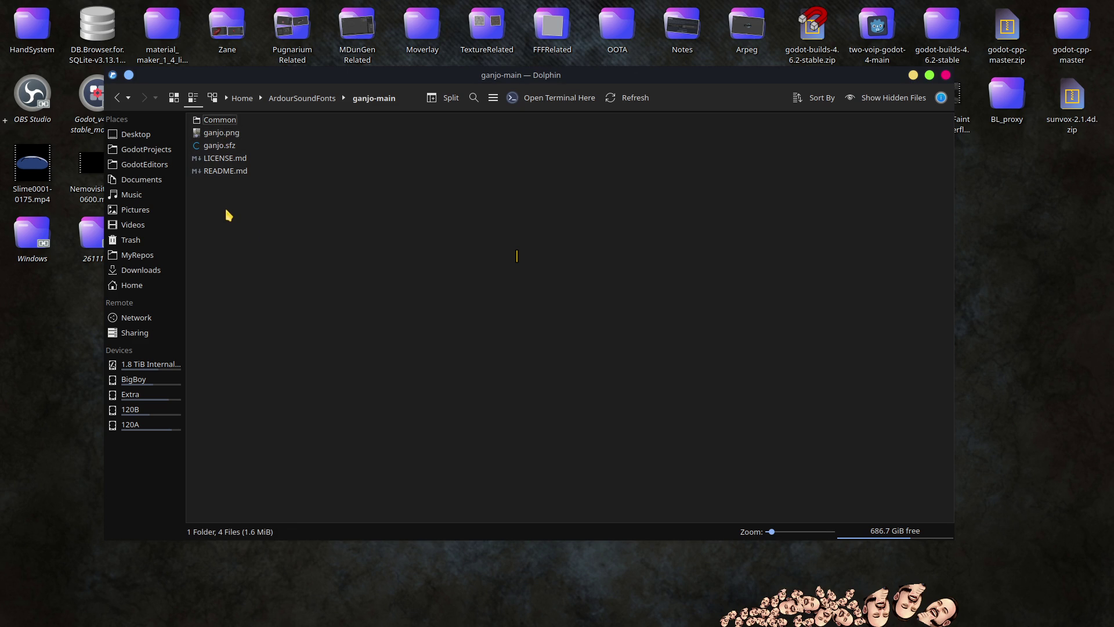
key(BackSpace)
Step: Browse Growlybass's release, scrape, staccato and sustain sample folders, then return to ArdourSoundFonts
double_click(230, 149)
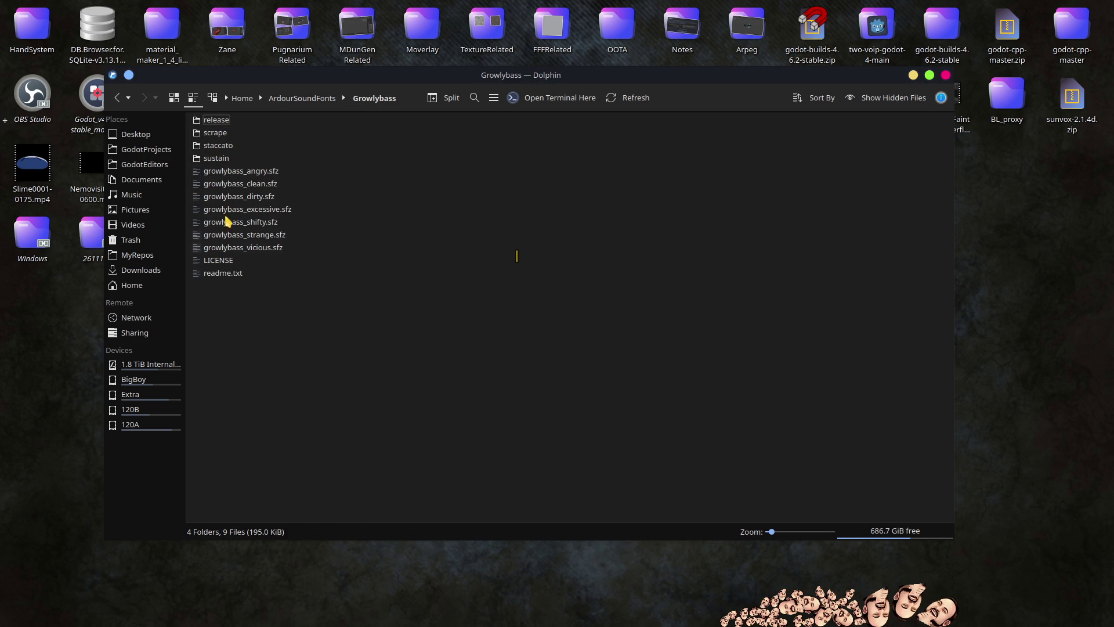
double_click(218, 120)
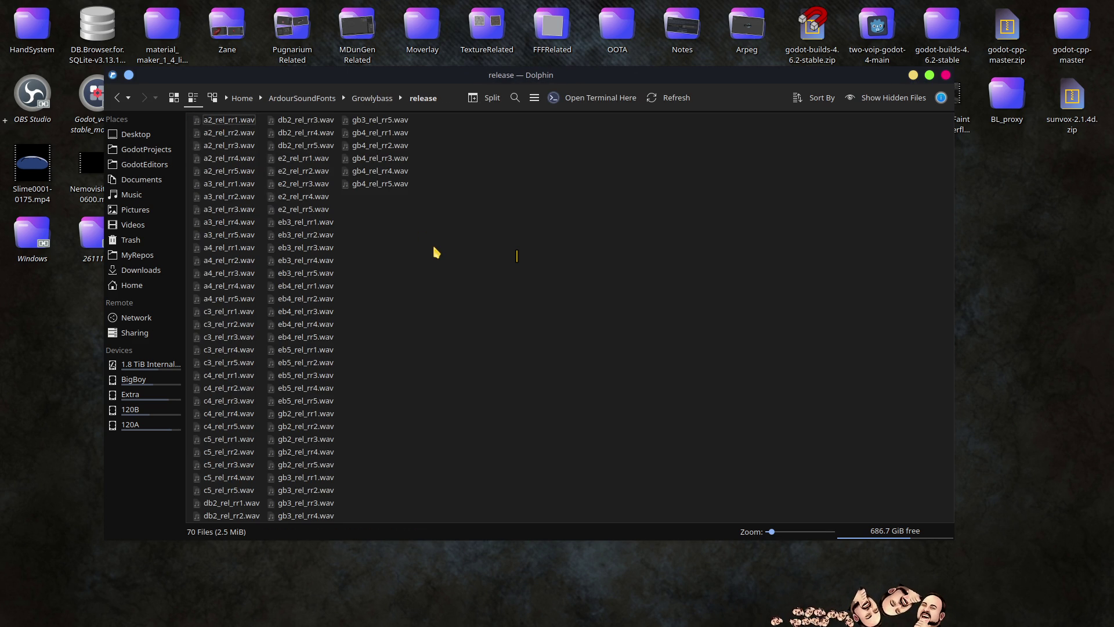
key(alt+Left)
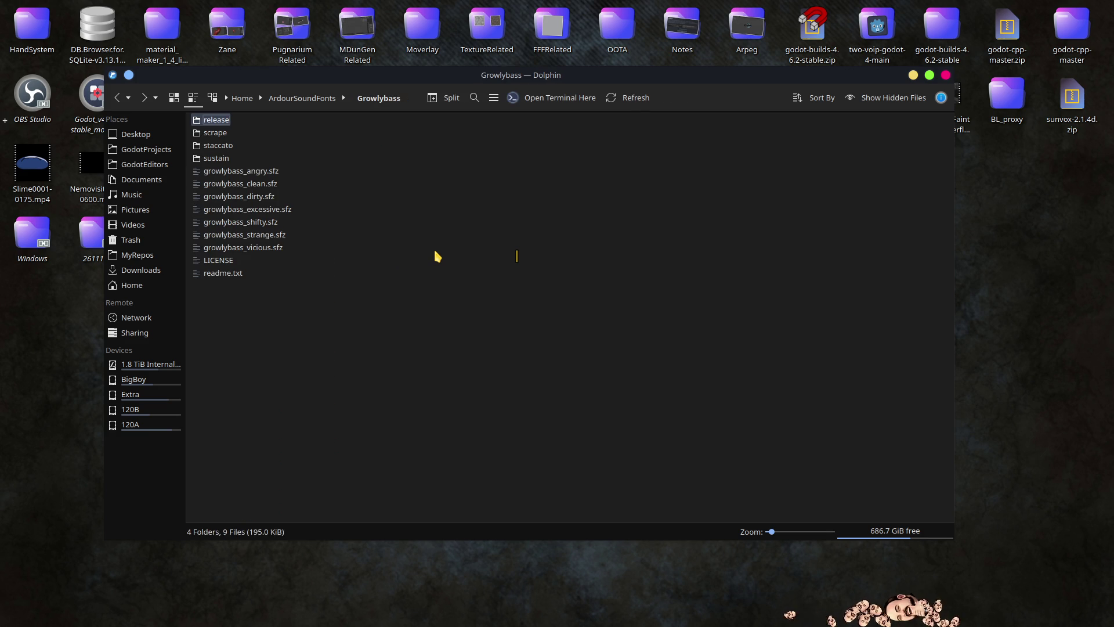
double_click(217, 133)
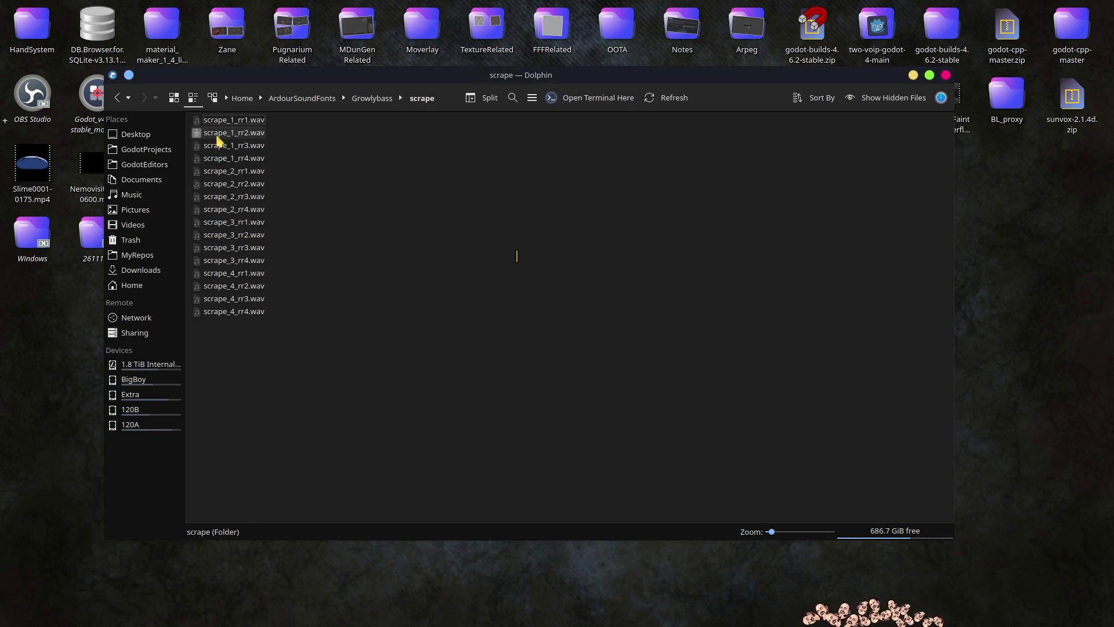
key(alt+Left)
double_click(227, 147)
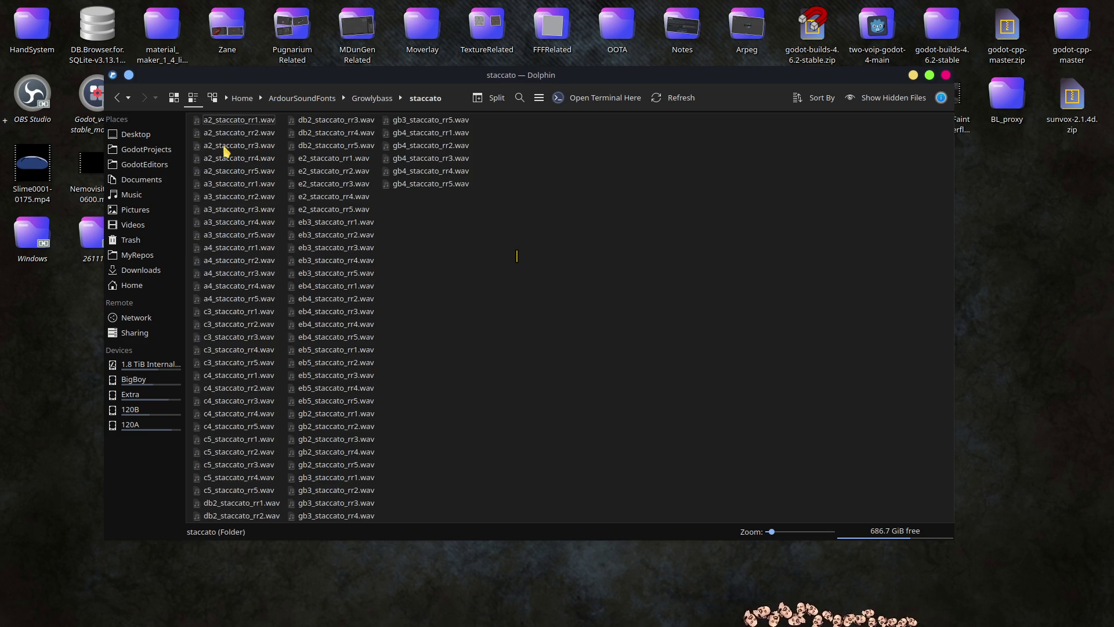
key(alt+Left)
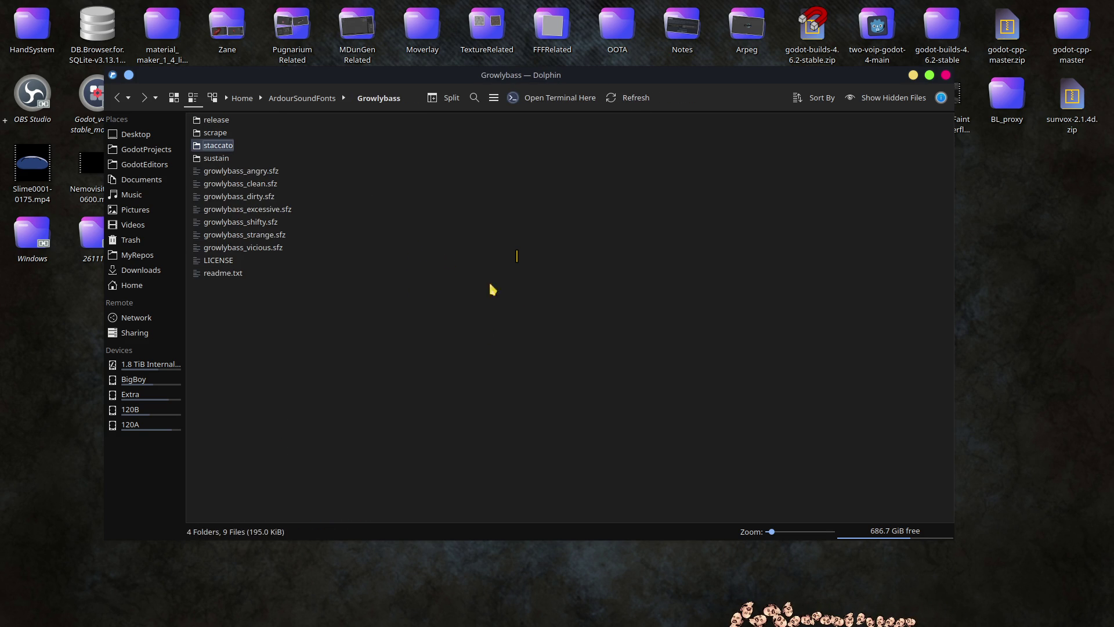
double_click(214, 159)
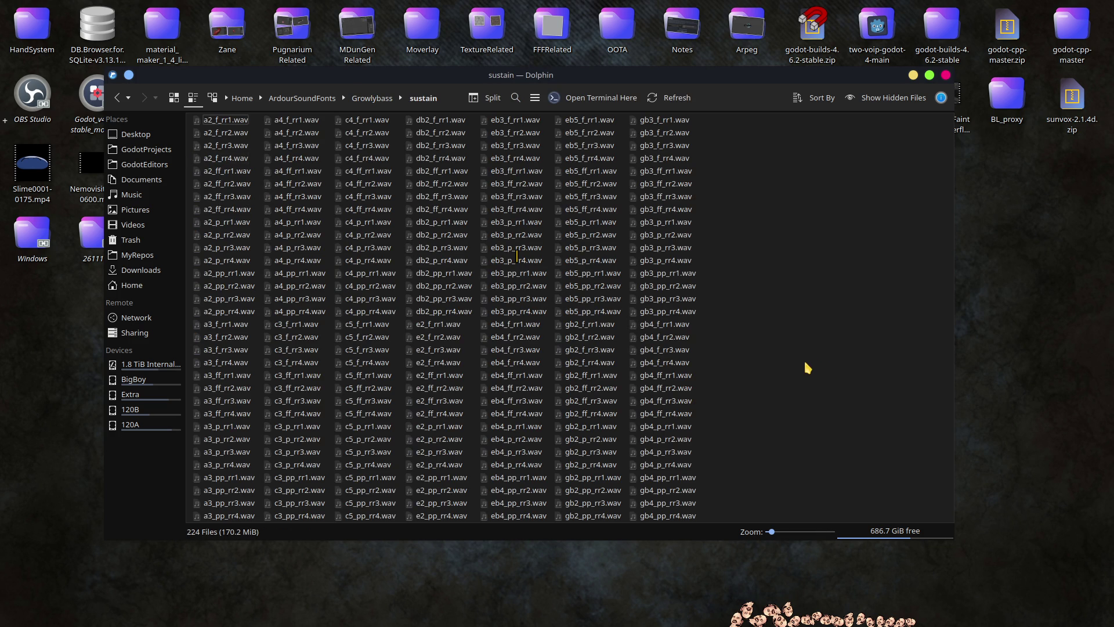
key(alt+Left)
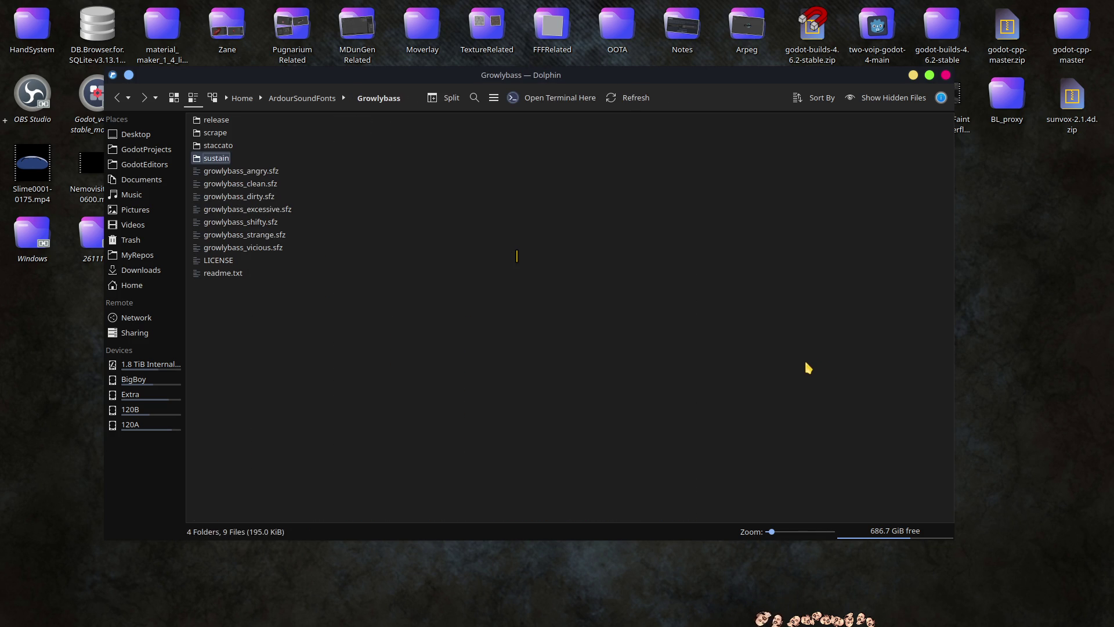
key(Down)
key(Down)
key(Down)
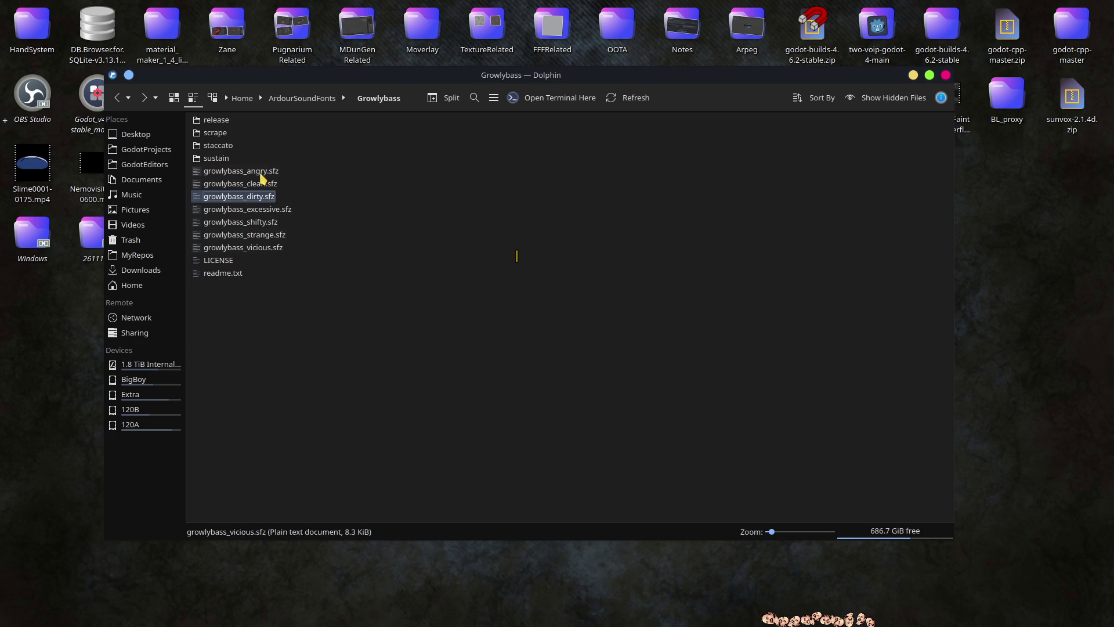
key(BackSpace)
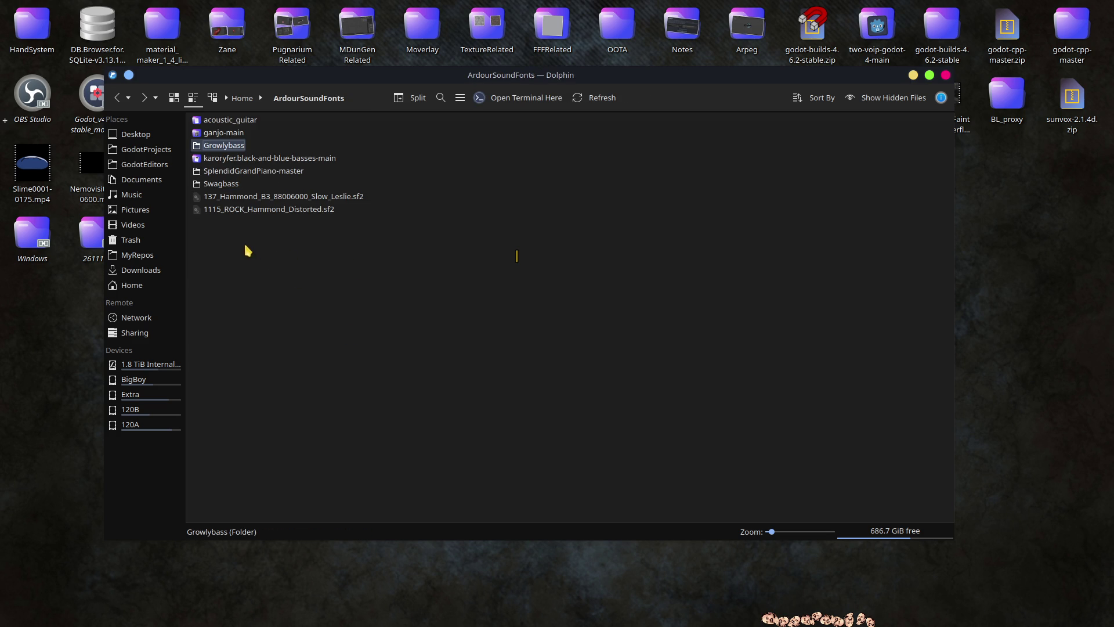
Step: Select the Hammond B3 Slow Leslie sound font, then close Dolphin and switch back to Godot
click(283, 200)
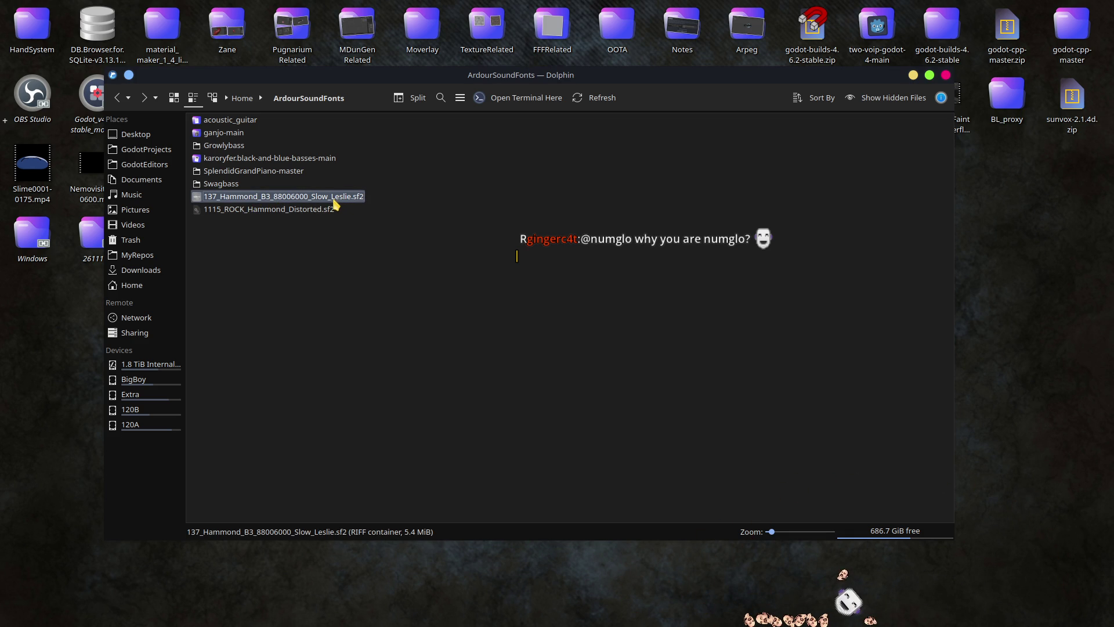
click(736, 336)
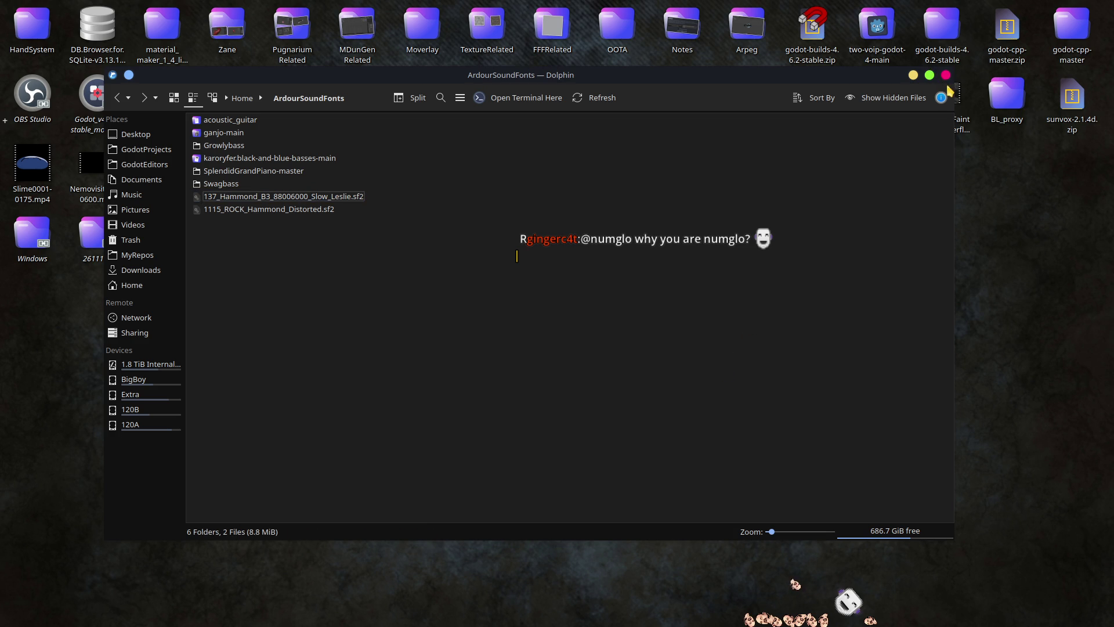
click(945, 75)
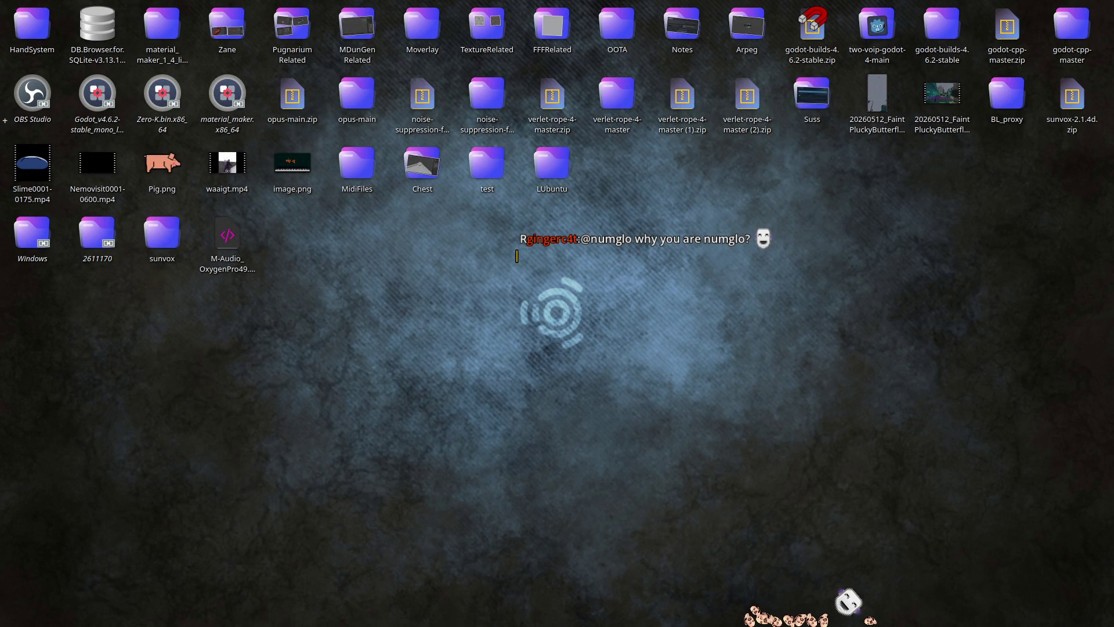
key(alt+Tab)
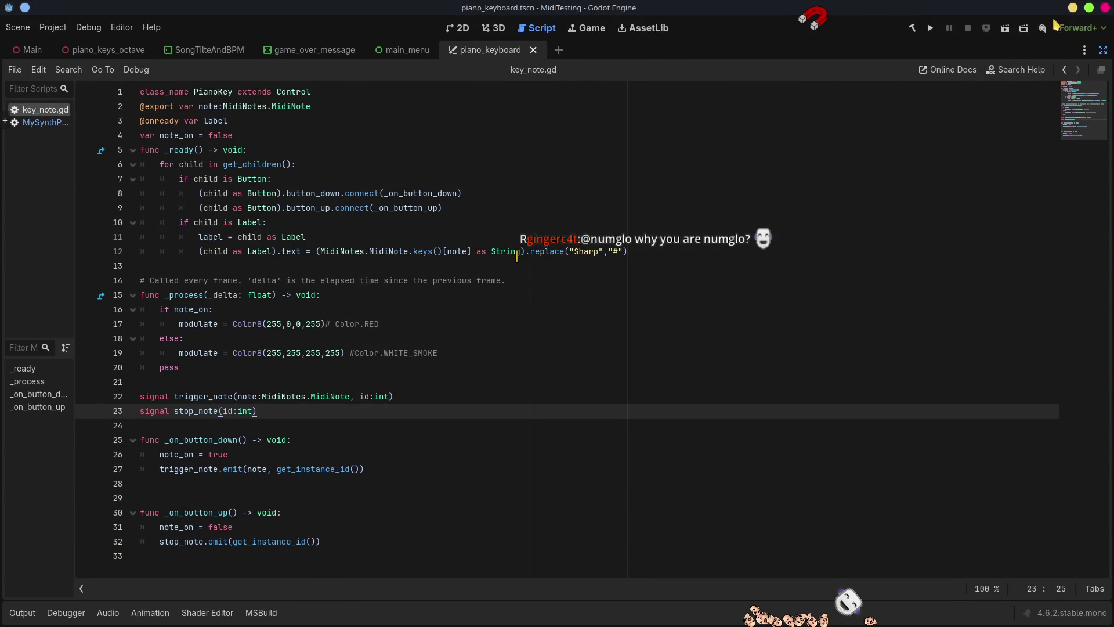
Step: Close Godot, change line 78 of SongPlayer.cs to currentSong = enter, save, and minimize VS Code
click(1106, 8)
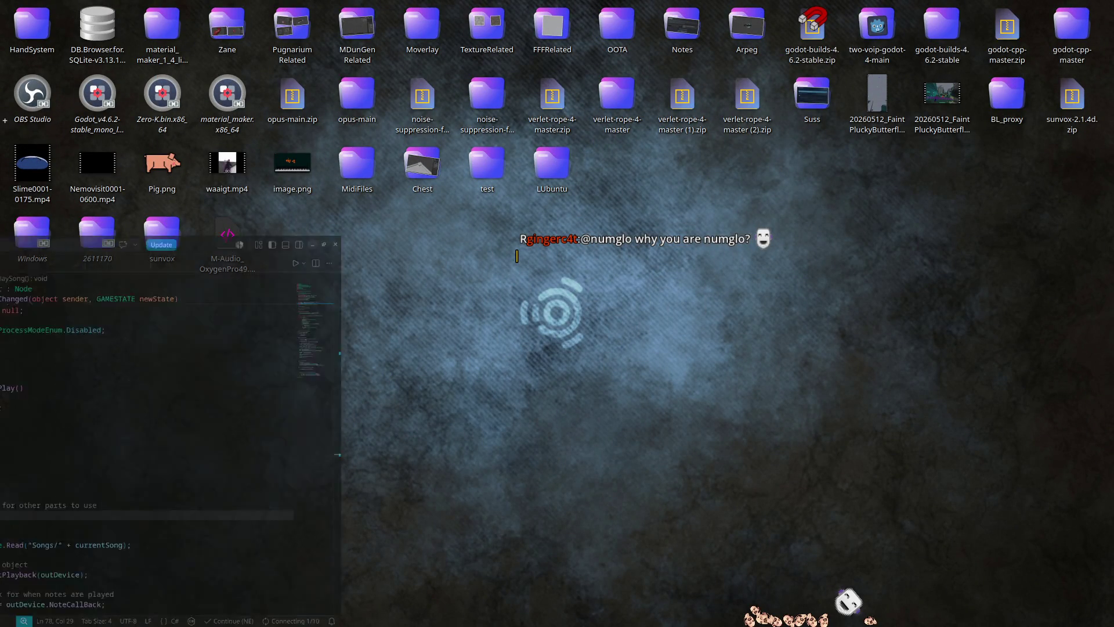
key(alt+Tab)
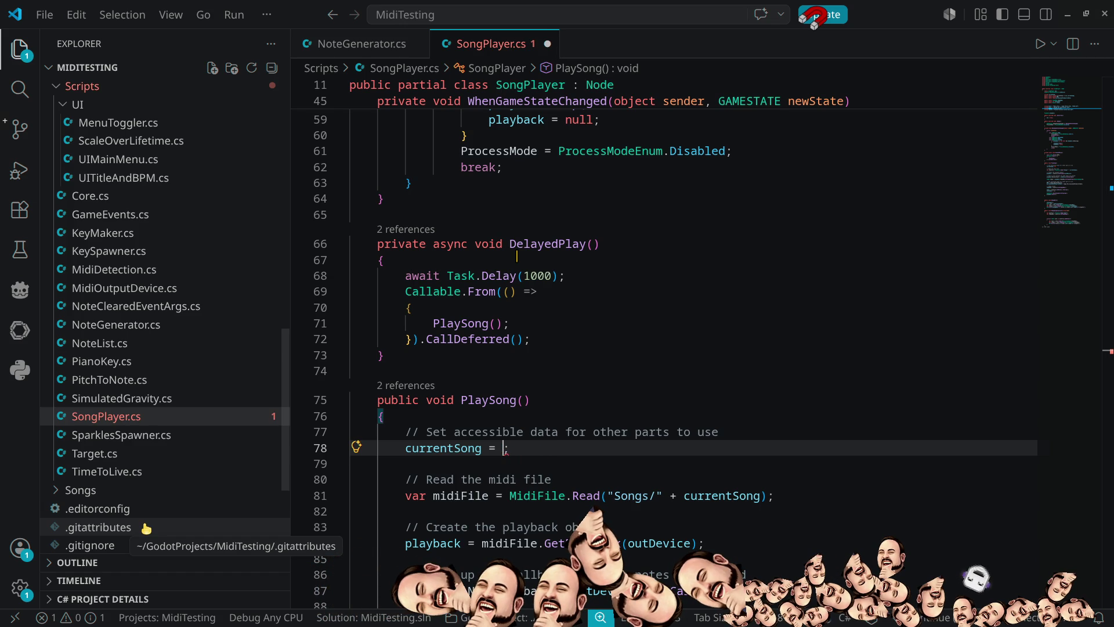
text(enter)
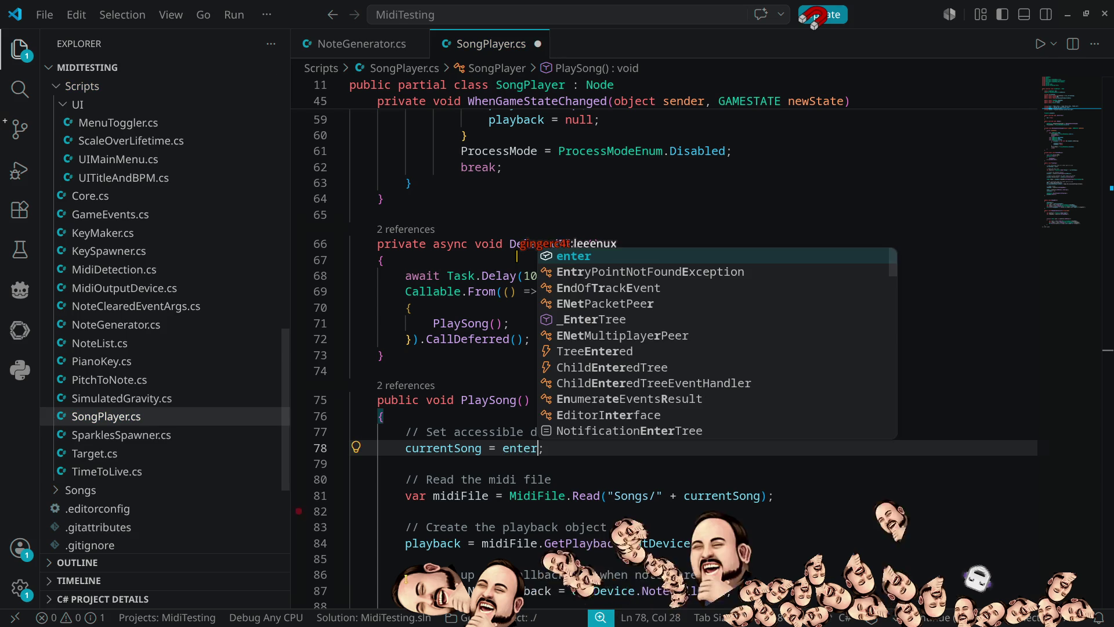
click(546, 201)
key(ctrl+s)
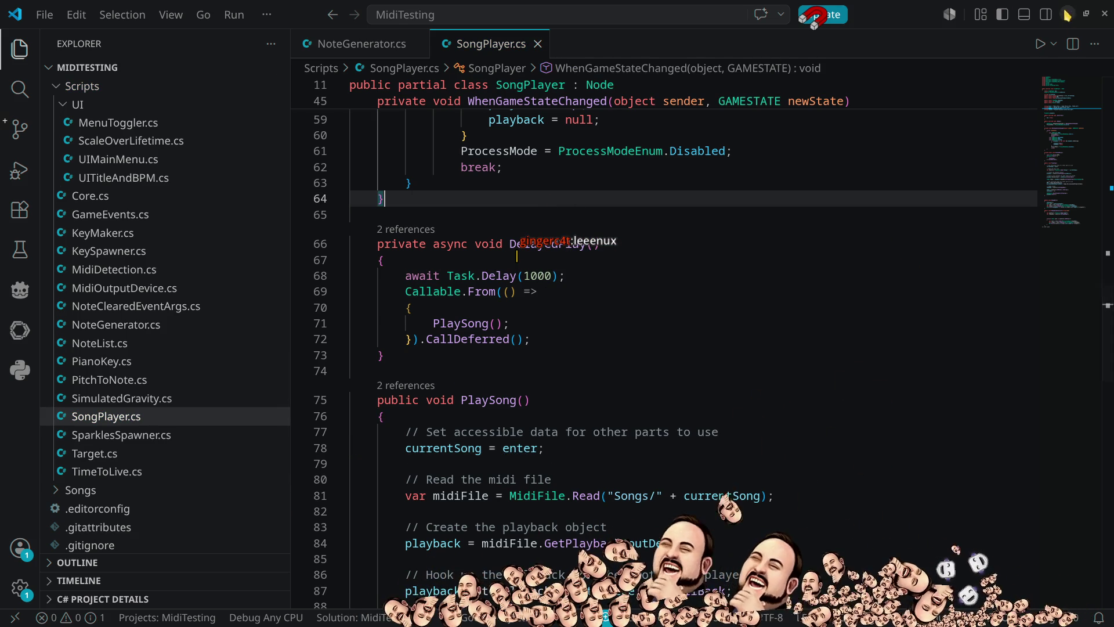
click(1068, 14)
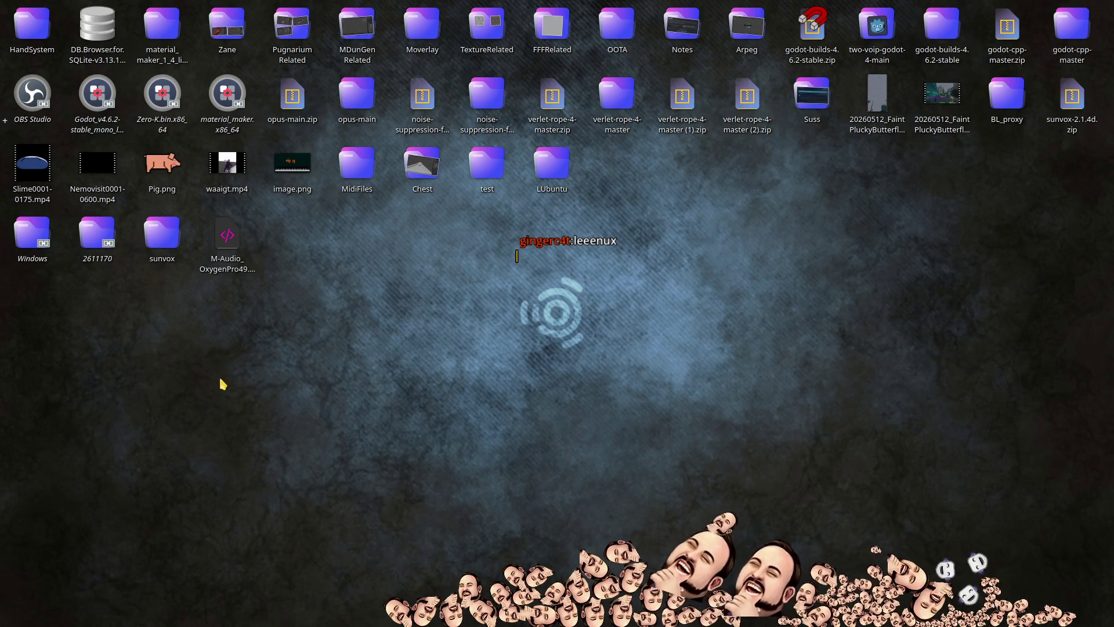
Step: Launch Godot 4.6.2, open the MidiTesting project and start a test run
double_click(109, 102)
double_click(348, 167)
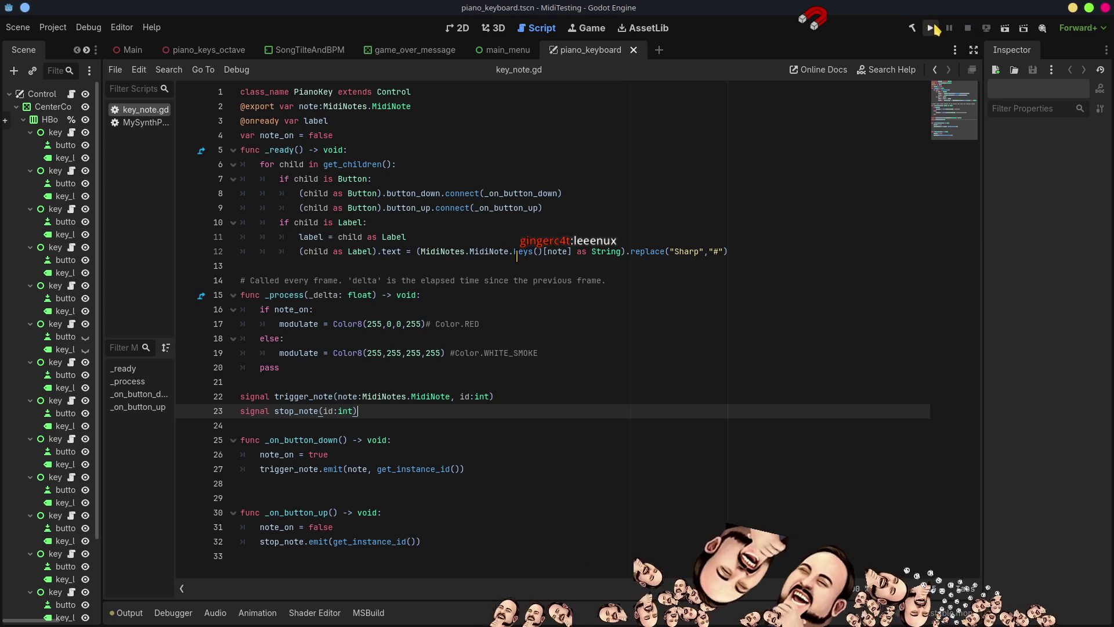
click(932, 29)
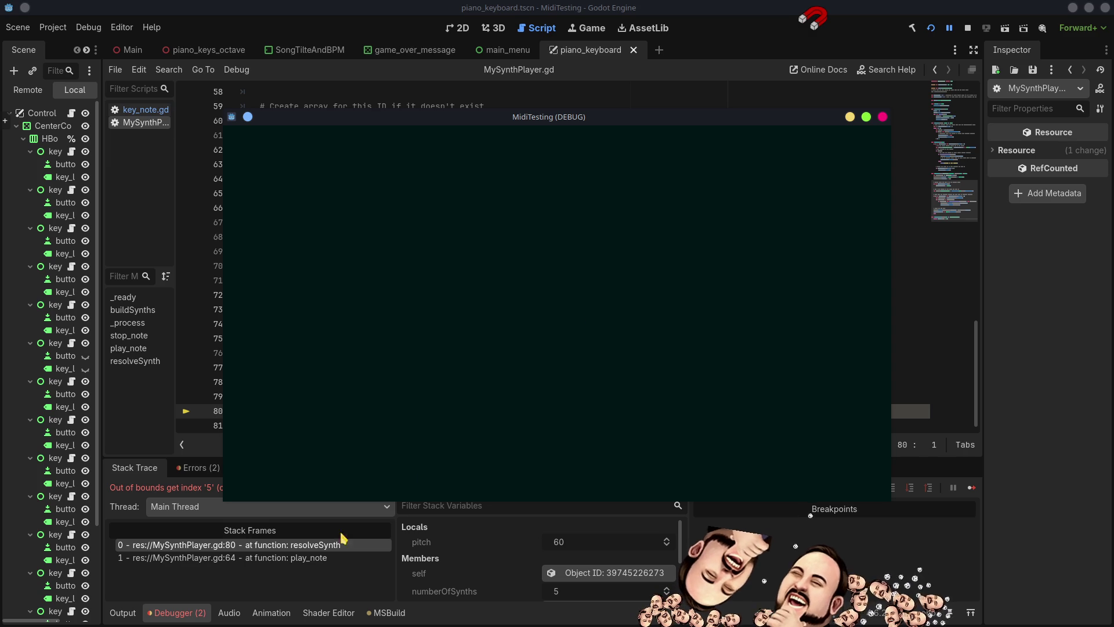
Step: Stop the run after the out-of-bounds index 5 synth error and switch to the Main scene
mouse_move(729, 124)
mouse_down()
mouse_move(975, 99)
mouse_move(970, 12)
mouse_move(769, 50)
mouse_up()
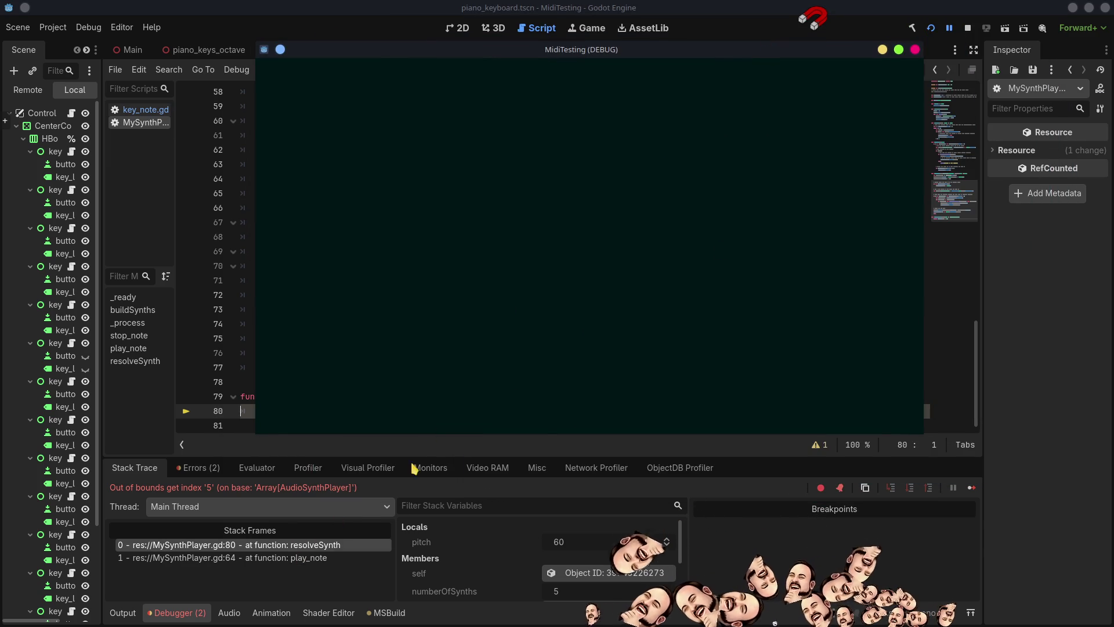
click(967, 28)
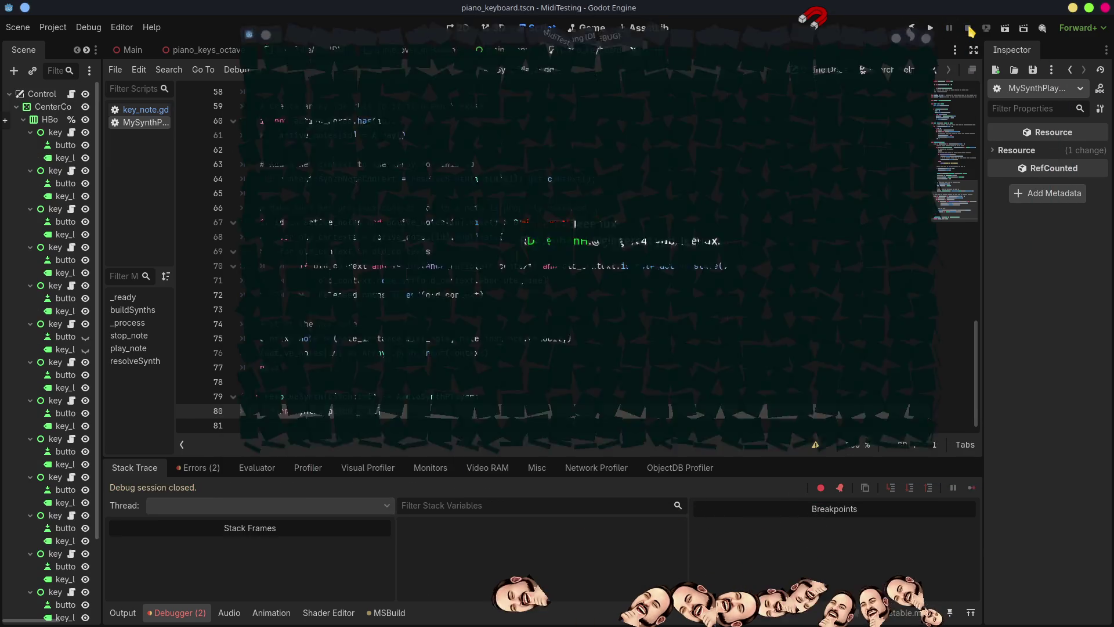
click(129, 50)
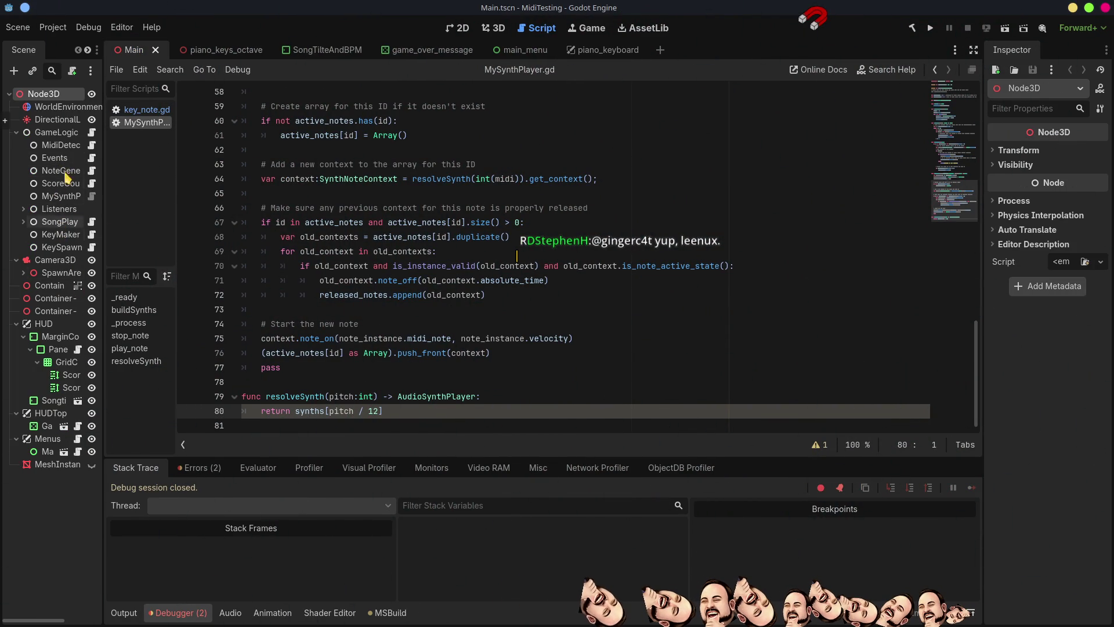
Step: Set MySynthPlayer's Number Of Synths to 12, then test-run the game to its EASY/NORMAL/HARD menu and exit
click(61, 196)
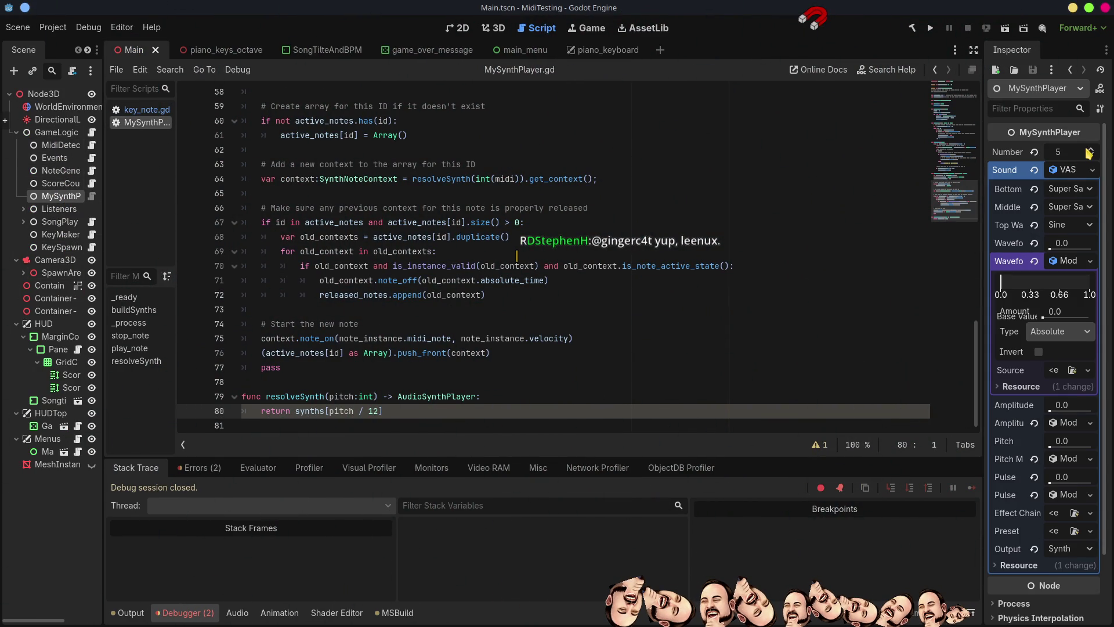
click(1093, 152)
click(1093, 152)
click(1092, 152)
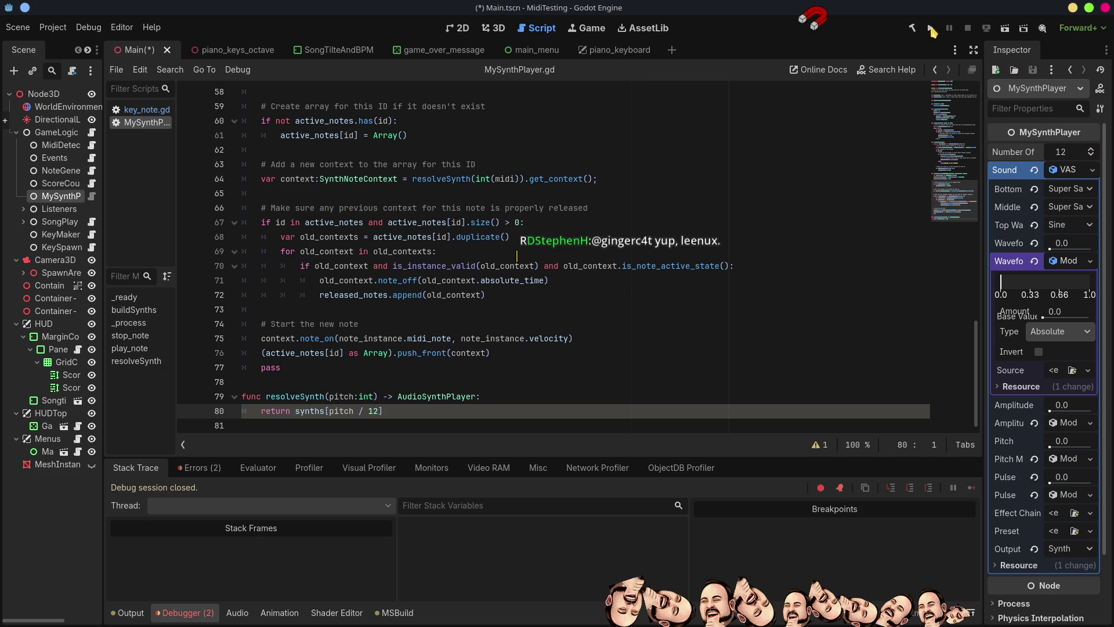
click(932, 28)
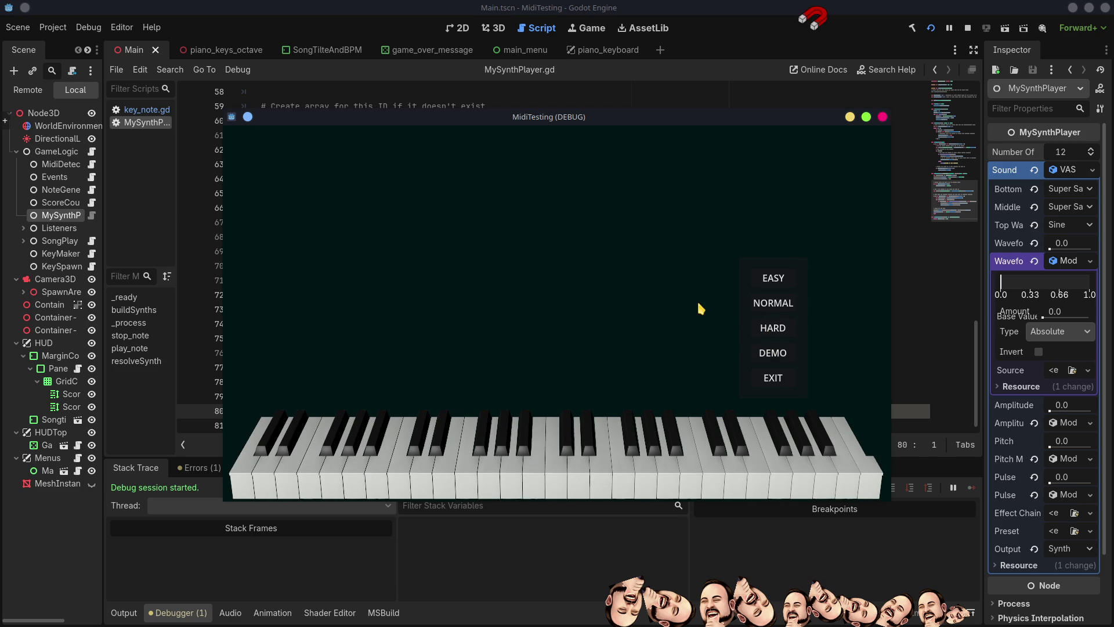
click(776, 378)
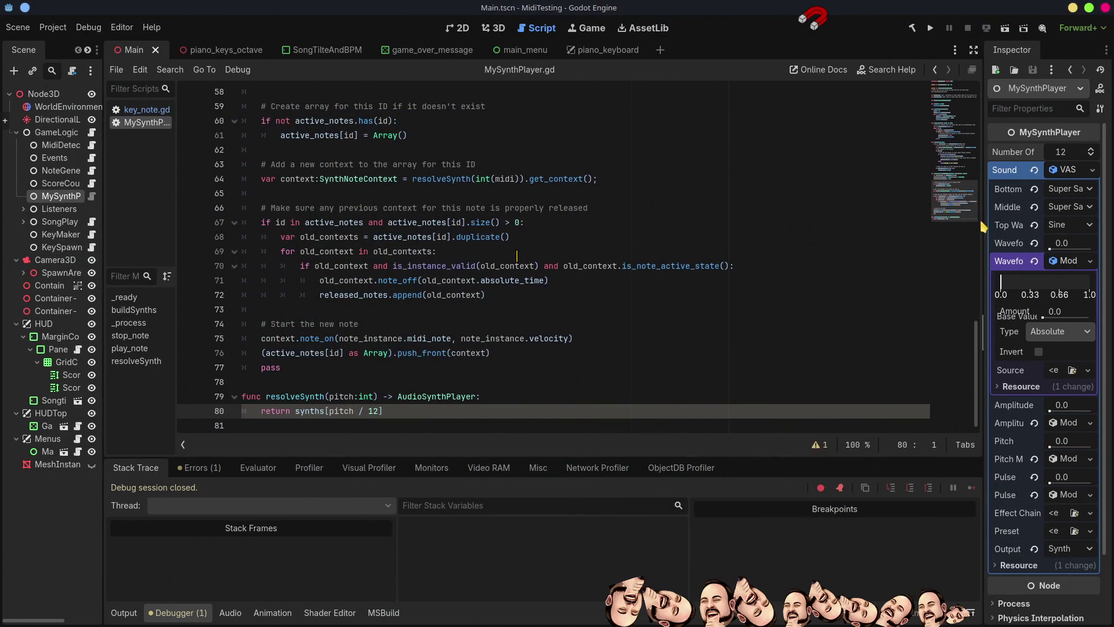
drag(984, 336, 706, 335)
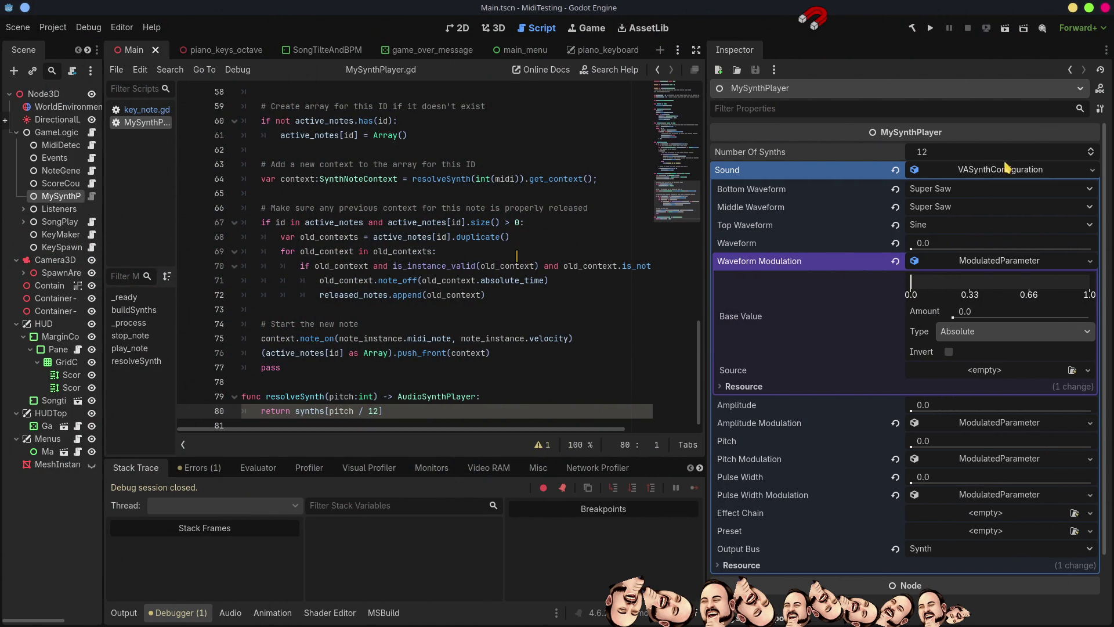
Step: Quick Load SynthConfig01.tres as MySynthPlayer's Sound and save the Main scene
click(1093, 171)
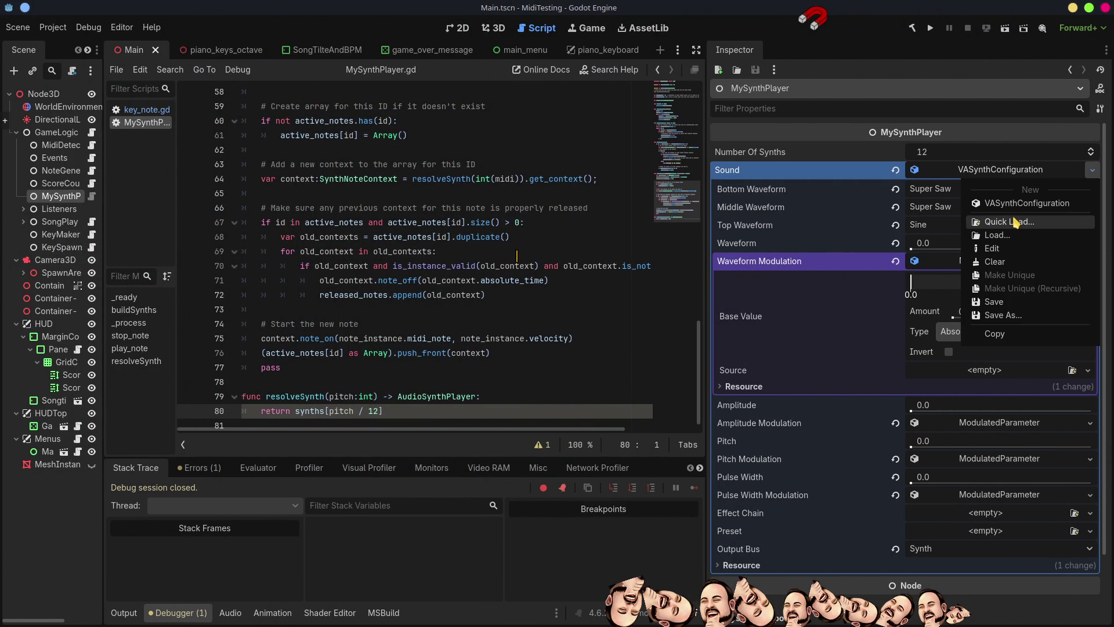
click(1013, 221)
click(417, 191)
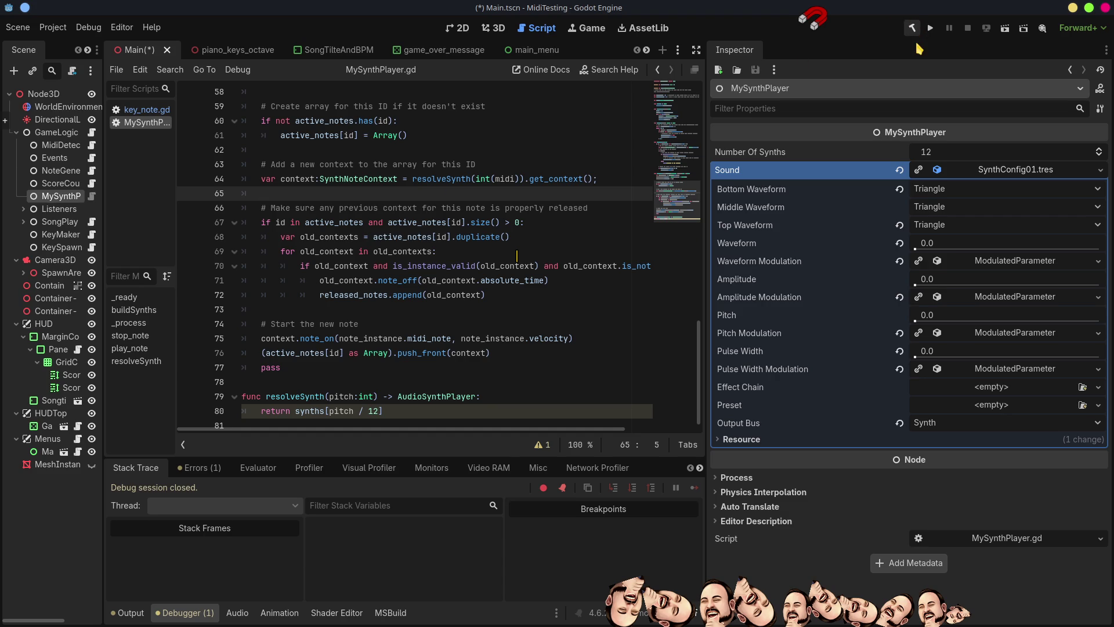
key(ctrl+s)
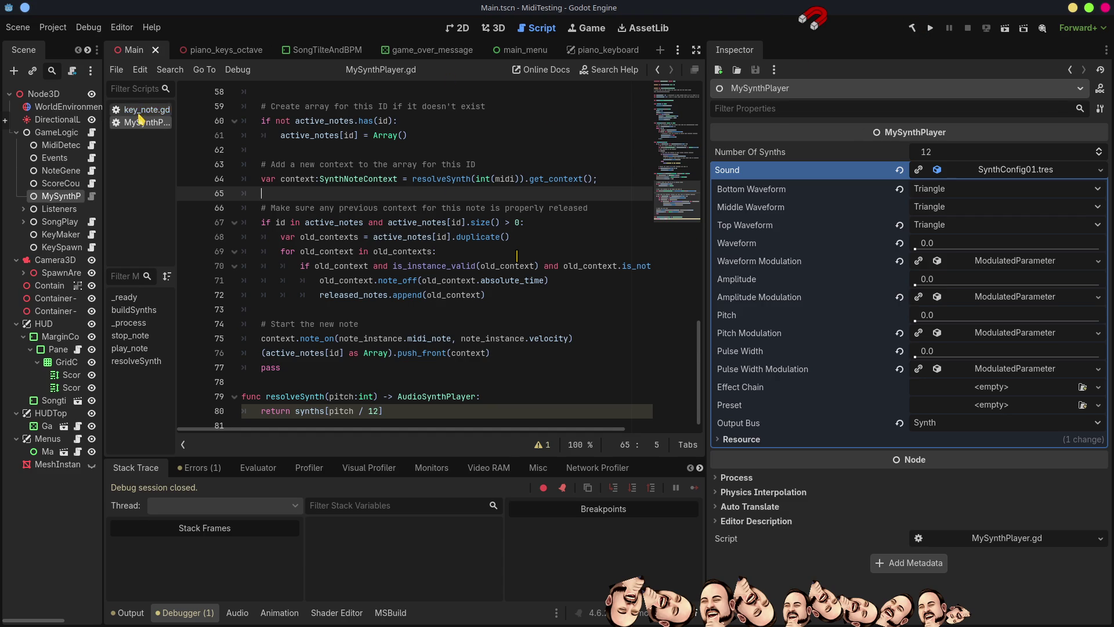
Step: Close the MySynthPlayer.gd and key_note.gd scripts and return to the 2D view
middle_click(140, 120)
middle_click(141, 113)
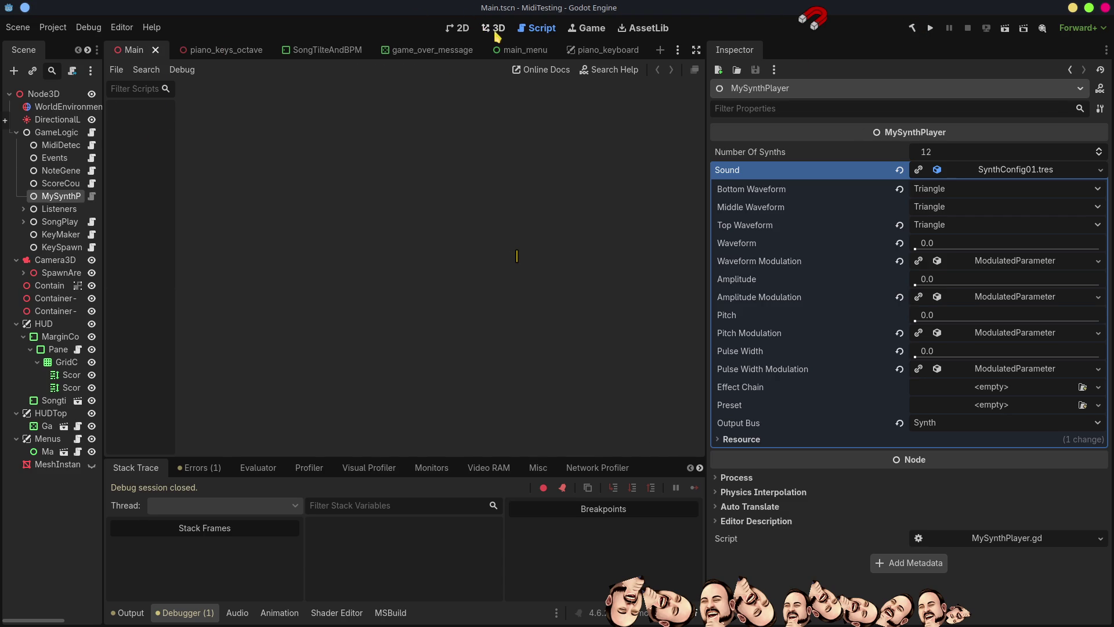
click(493, 29)
click(447, 35)
click(931, 28)
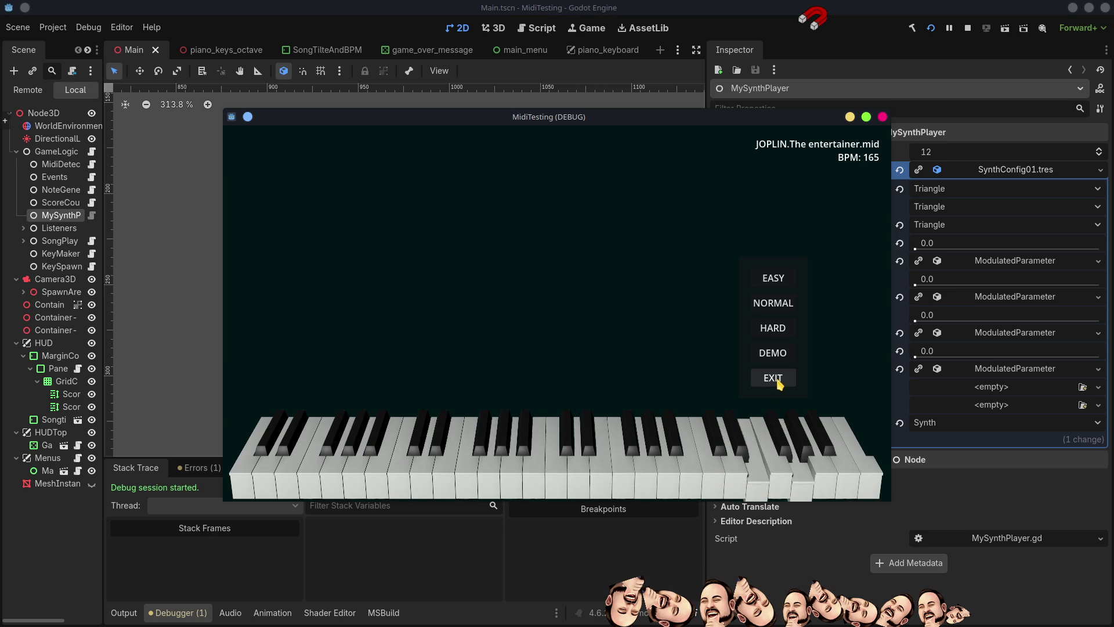
click(778, 382)
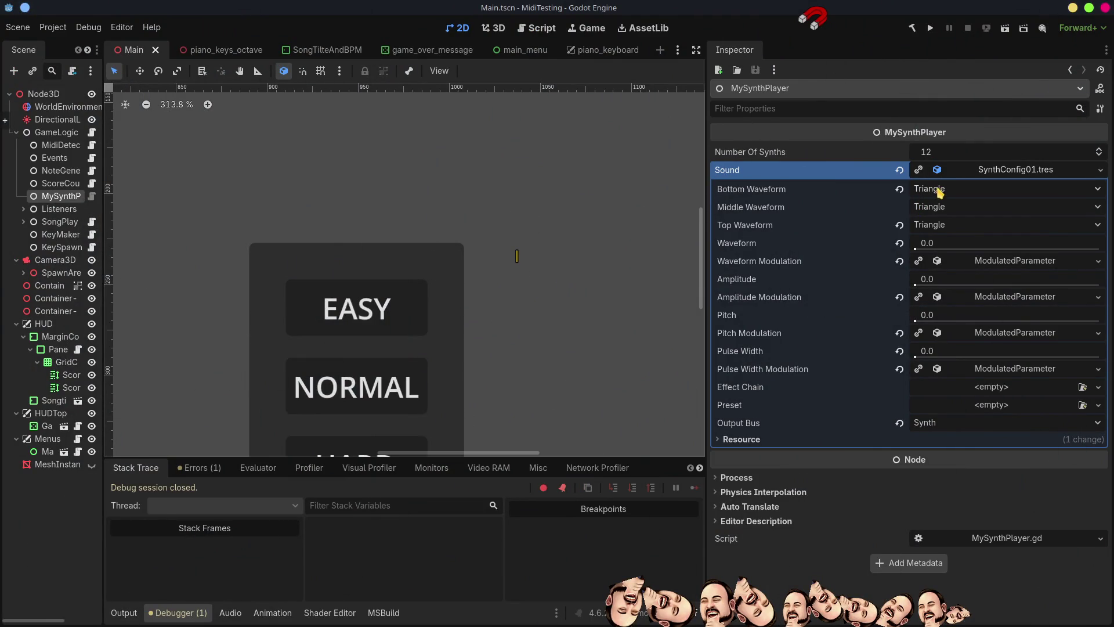
Step: Revert the bottom waveform to Sine and the top to Noise, and set Waveform to 0.16
click(899, 190)
click(898, 226)
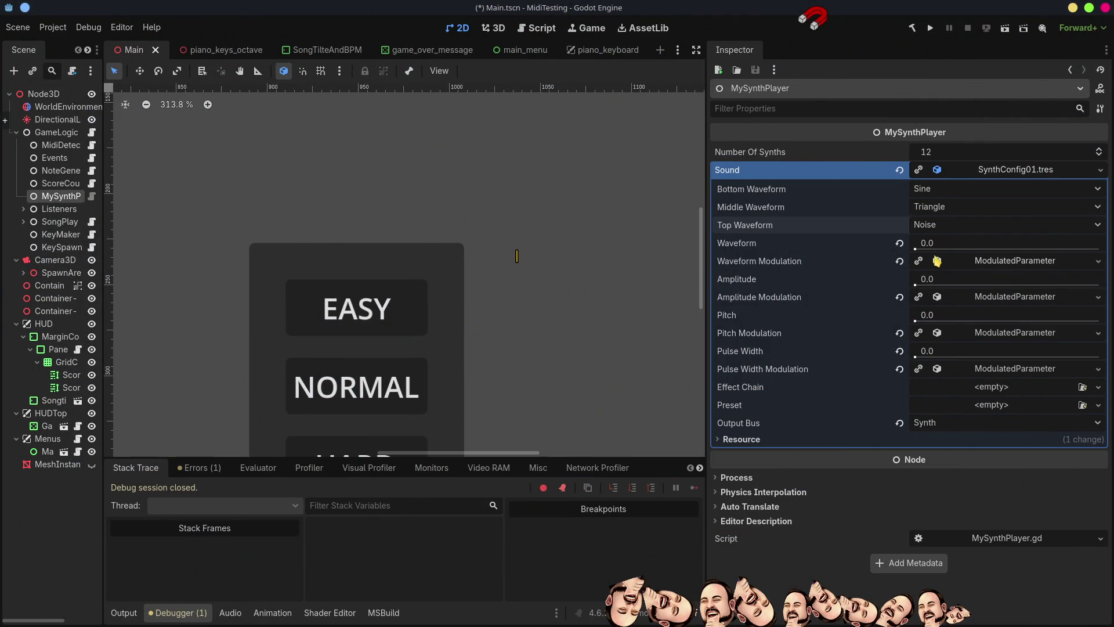
drag(915, 249, 928, 249)
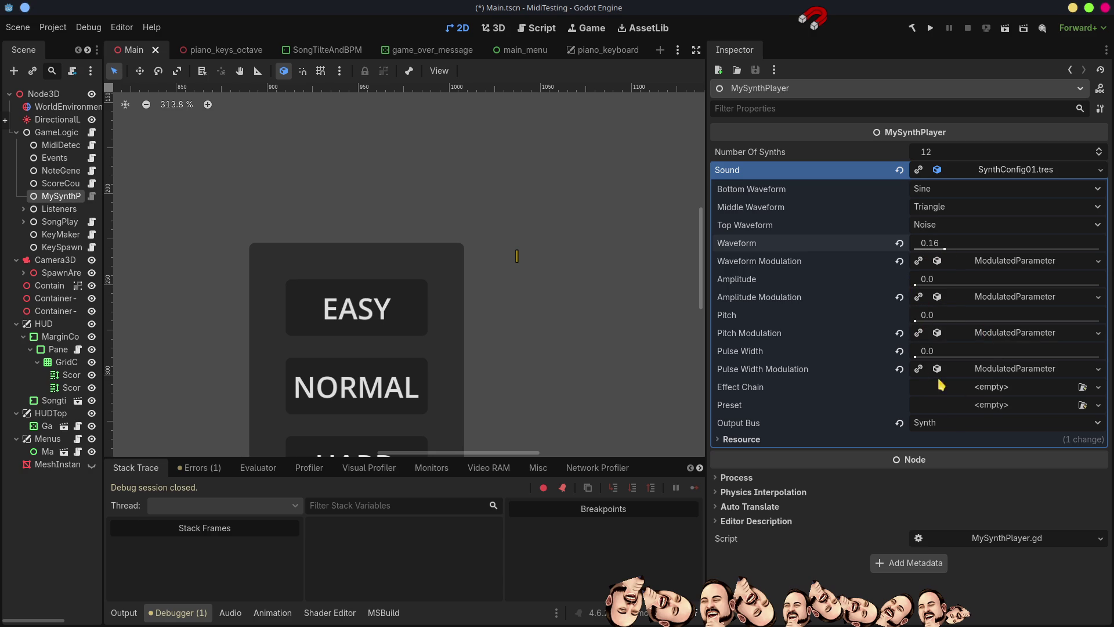
Step: Keep pulse width modulation Additive and clear the Pitch Modulation LFO source
click(1003, 369)
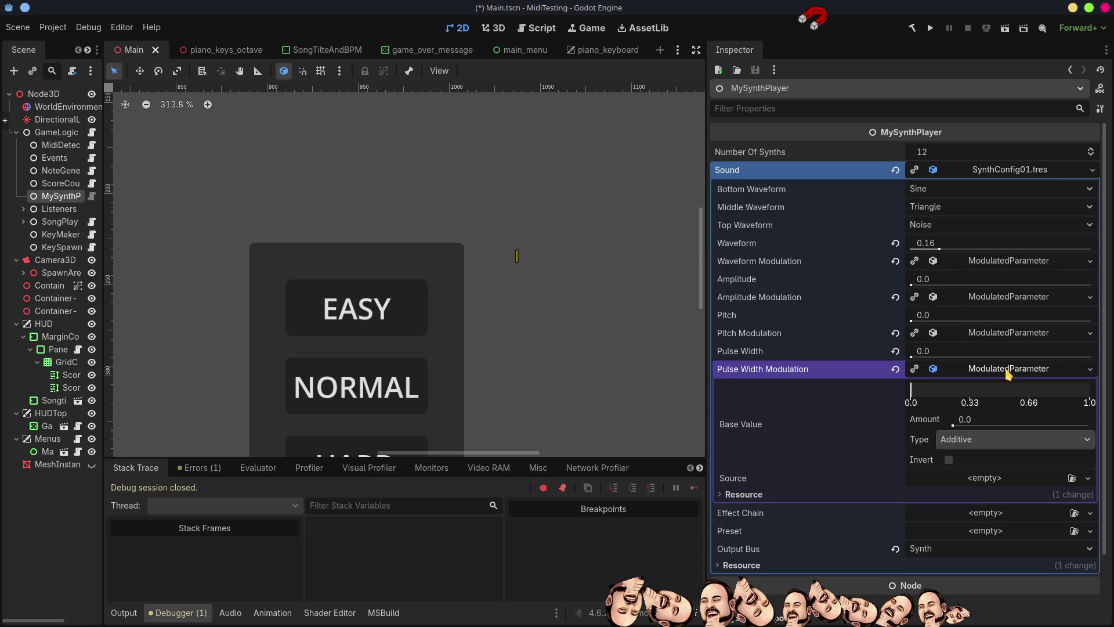
click(958, 446)
click(958, 446)
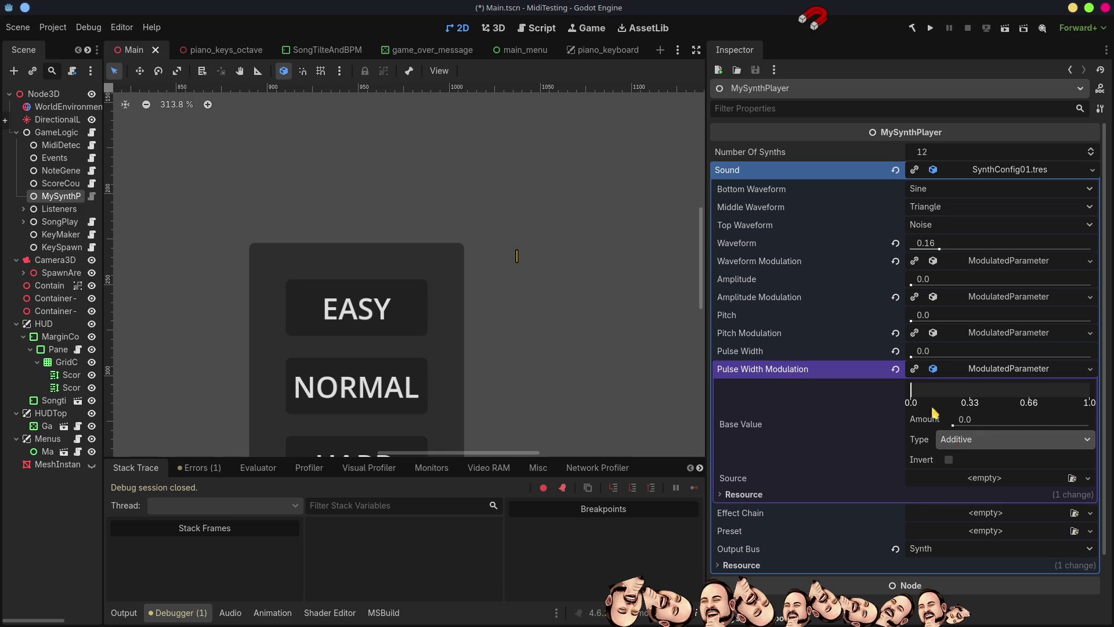
click(1000, 370)
click(1000, 333)
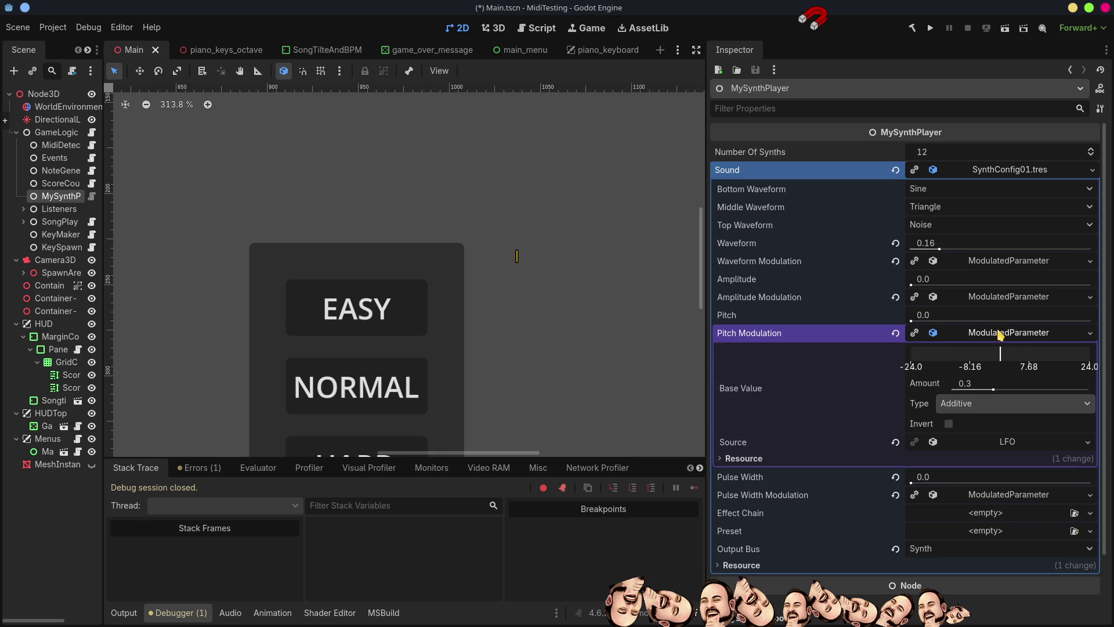
click(1001, 333)
click(1000, 334)
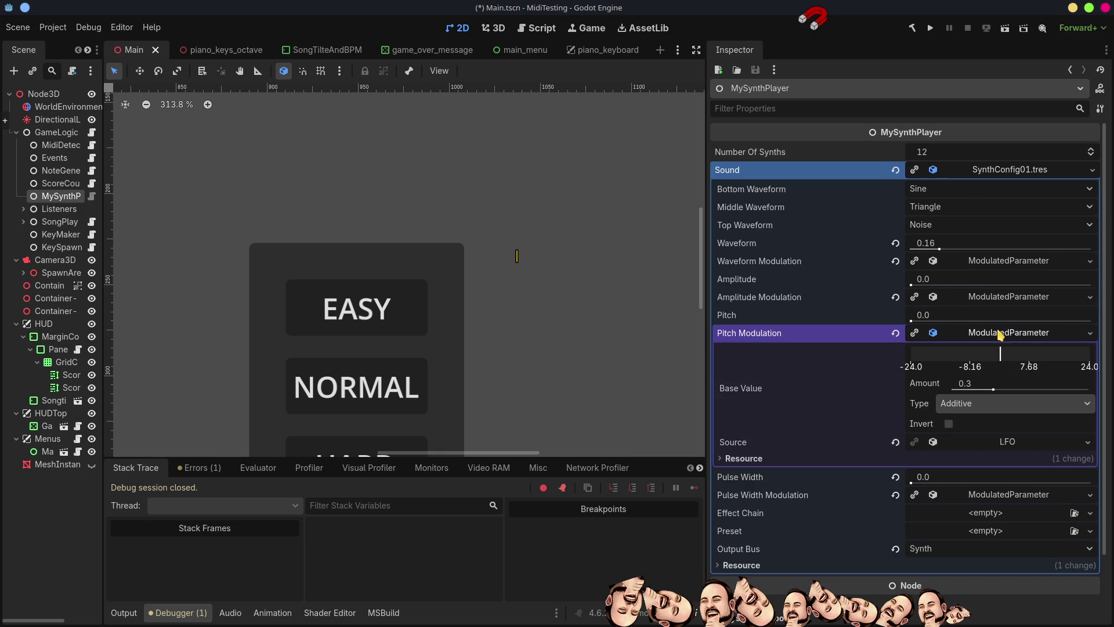
click(896, 443)
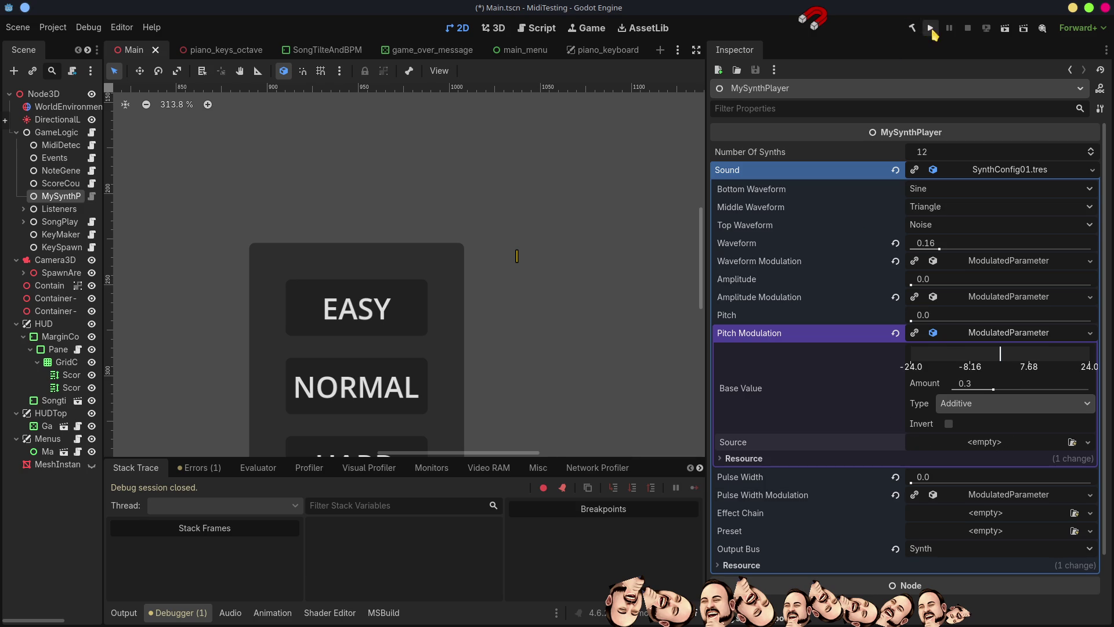
Step: Save and test-run the MidiTesting game with the adjusted synth sound, then exit it
click(931, 29)
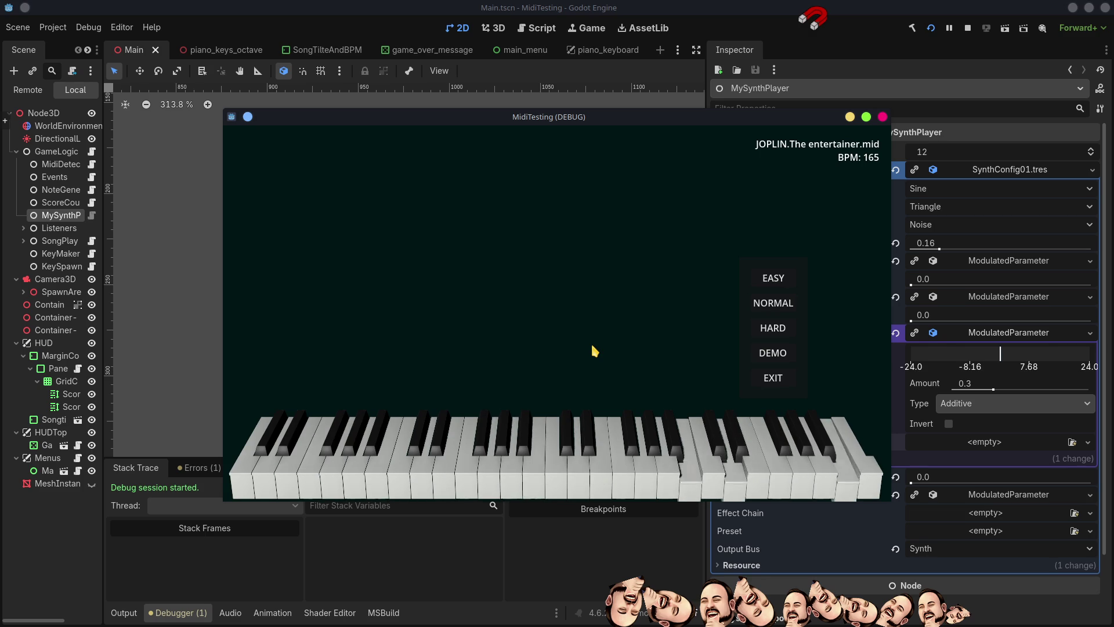
click(776, 382)
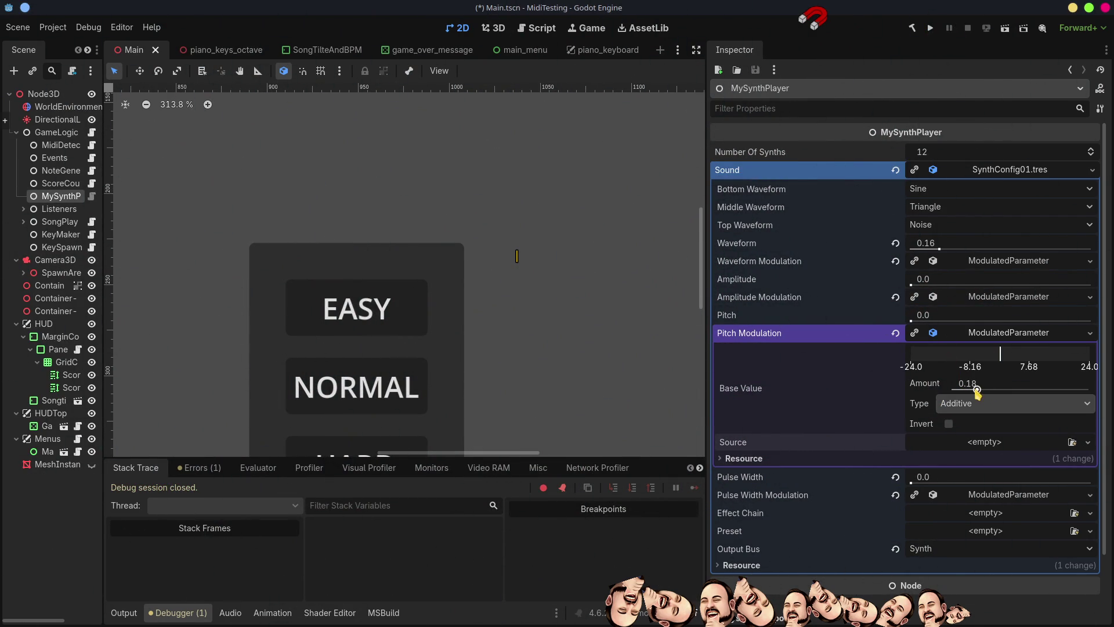
Step: Set Pitch to 0.1 with pitch modulation at 0.18, save and run via F5, then quit
click(915, 320)
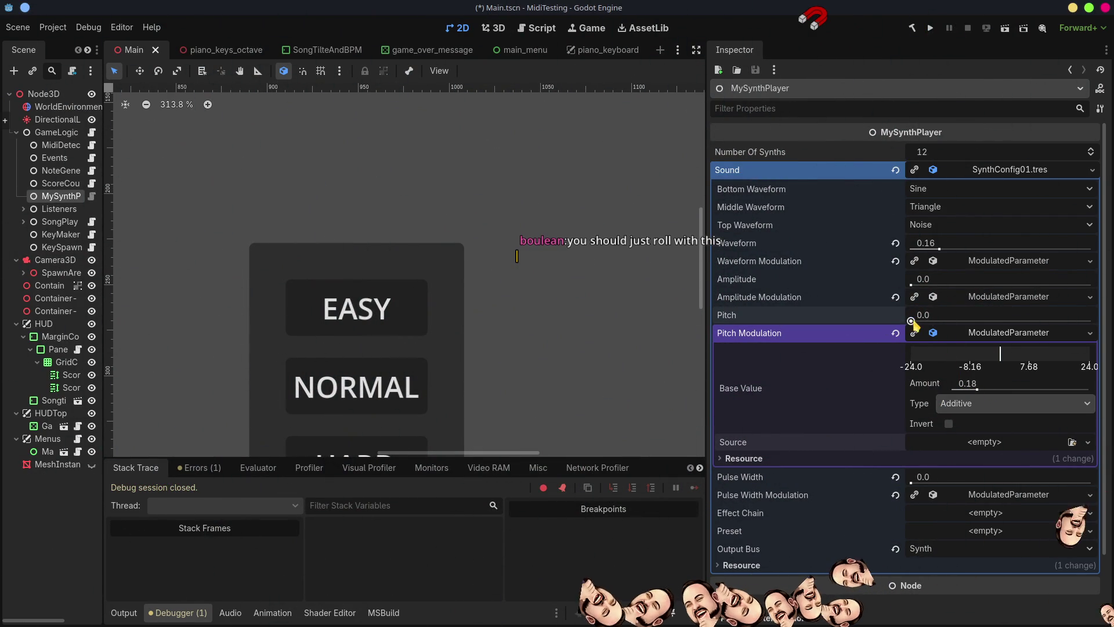
key(F5)
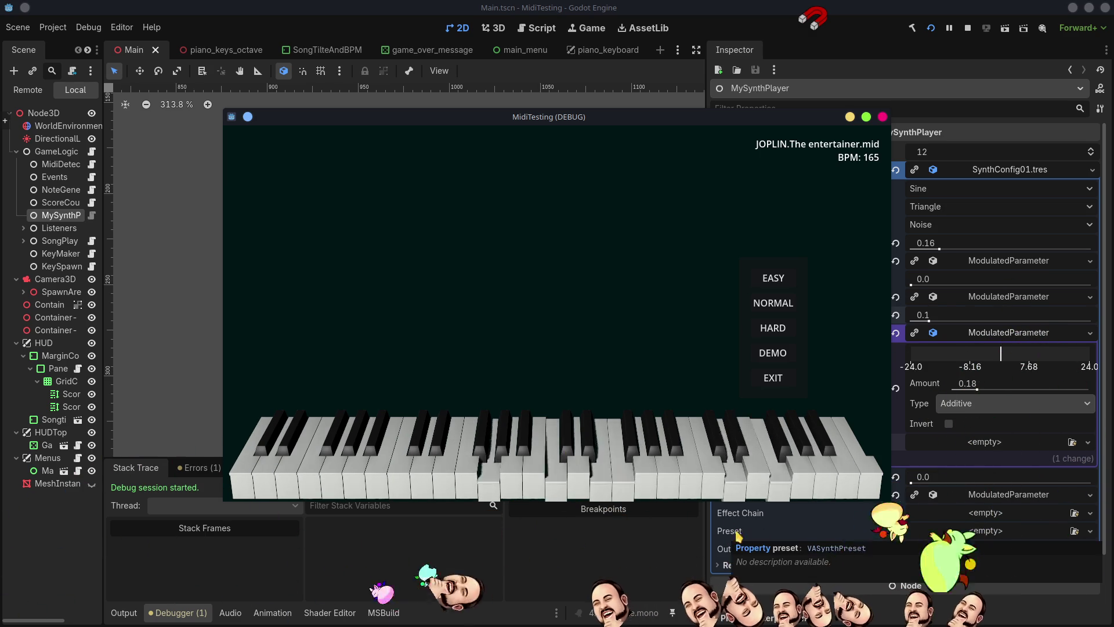
click(773, 379)
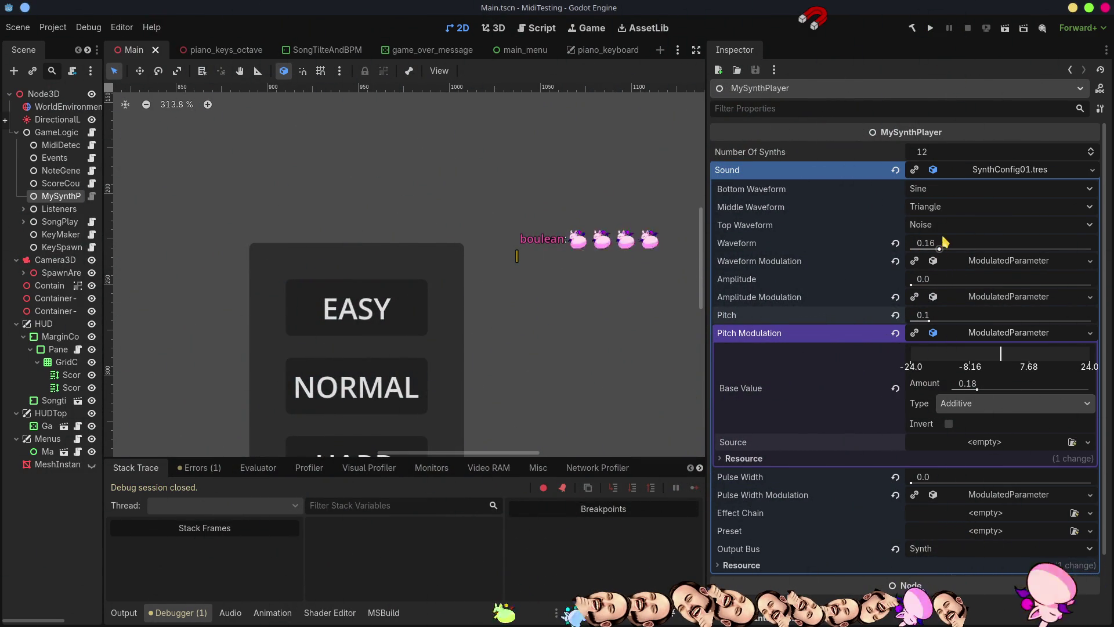
Step: Raise the Waveform blend to 0.65, test-run the game, then switch the top waveform to Sine
drag(957, 249, 1028, 251)
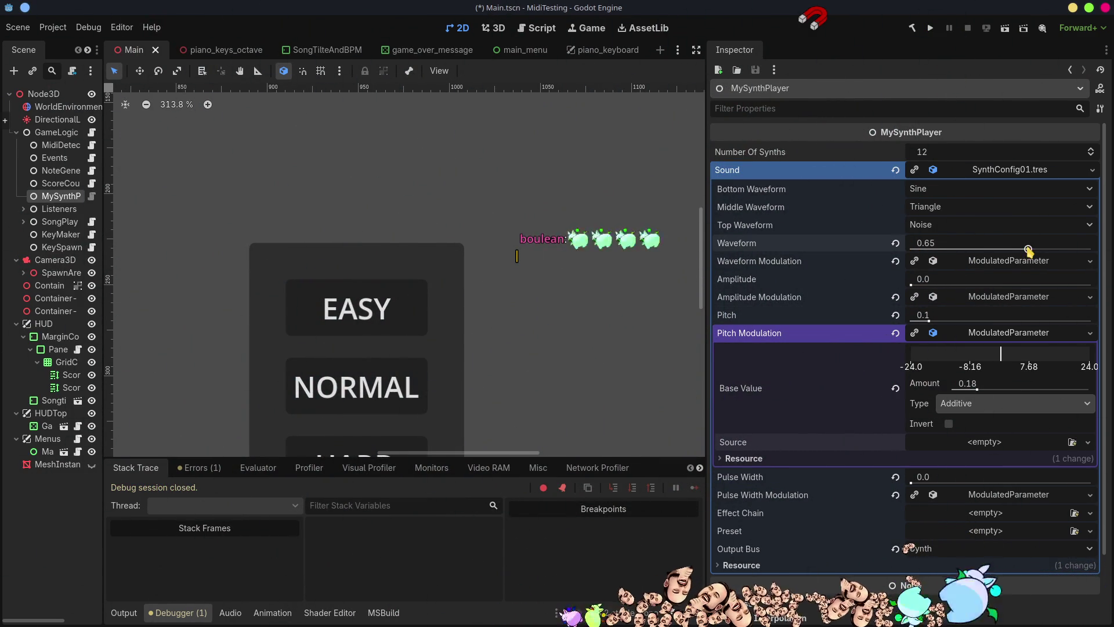
click(930, 28)
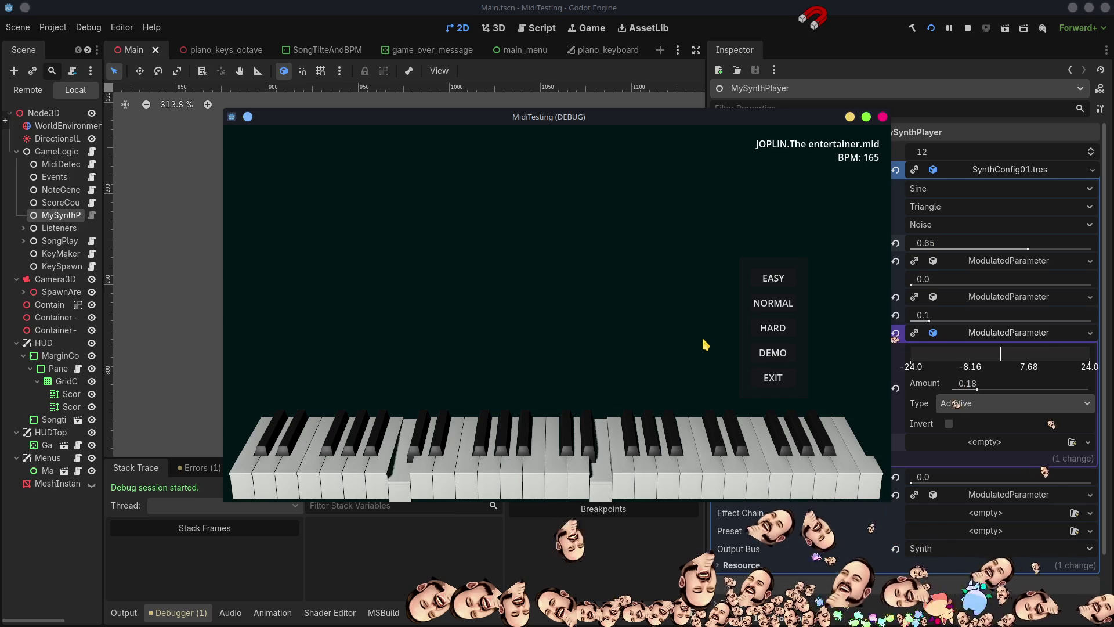
click(972, 27)
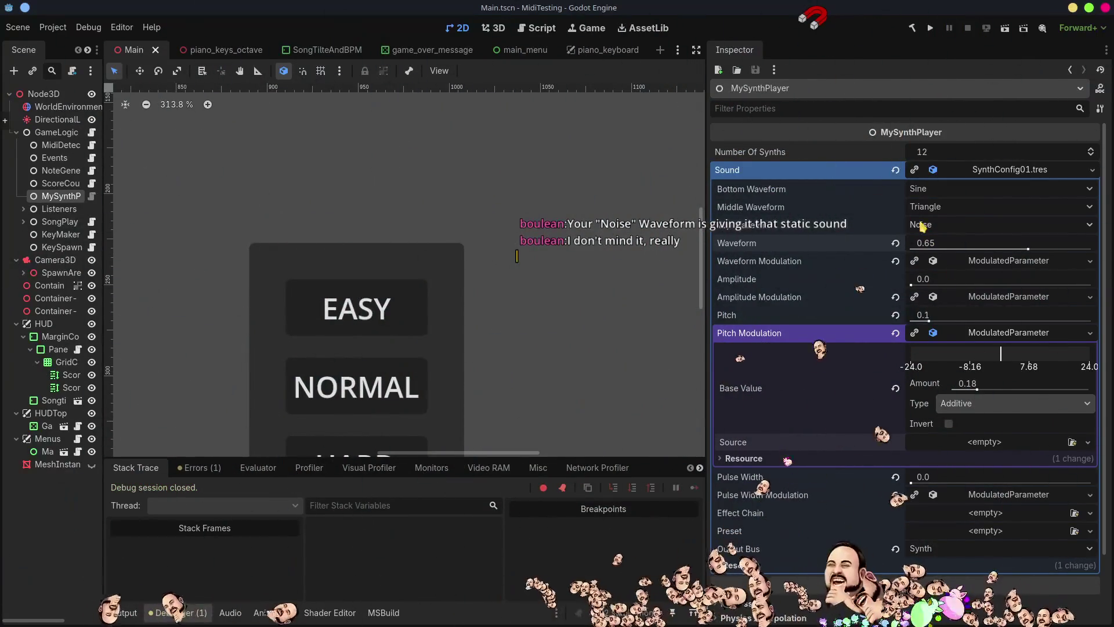
click(923, 225)
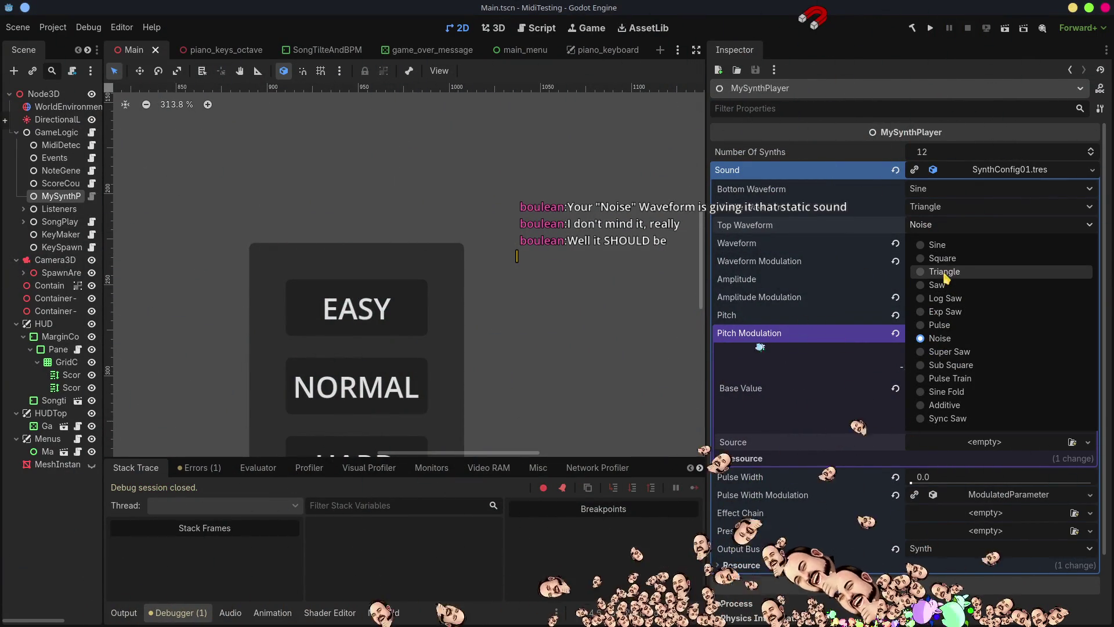
click(936, 245)
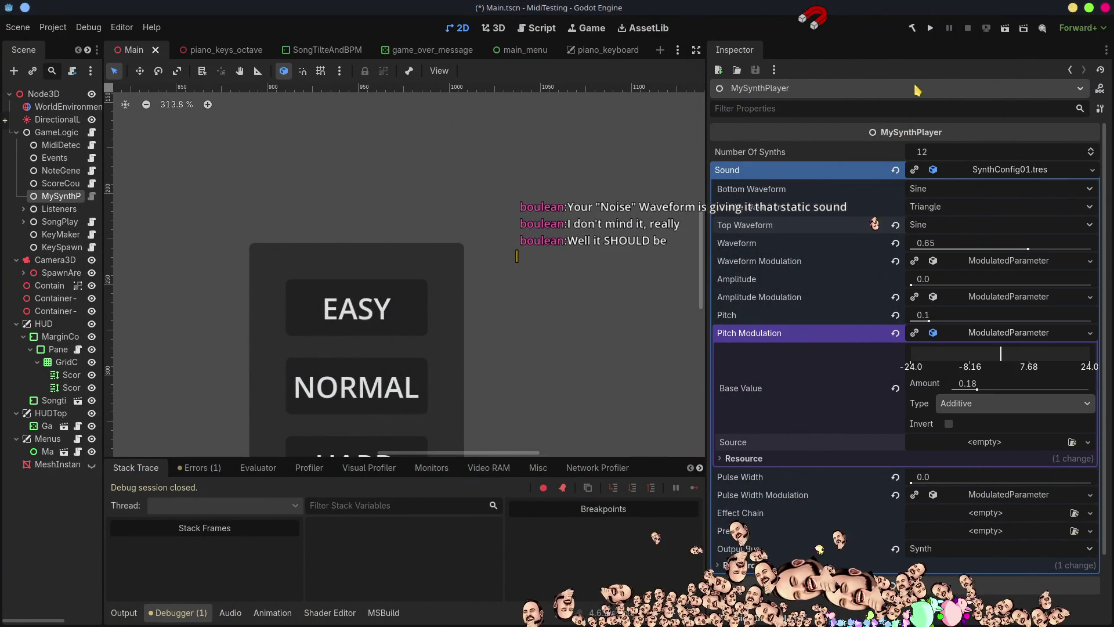
Step: Save and test-play the game with the Sine top waveform, then exit it
click(932, 28)
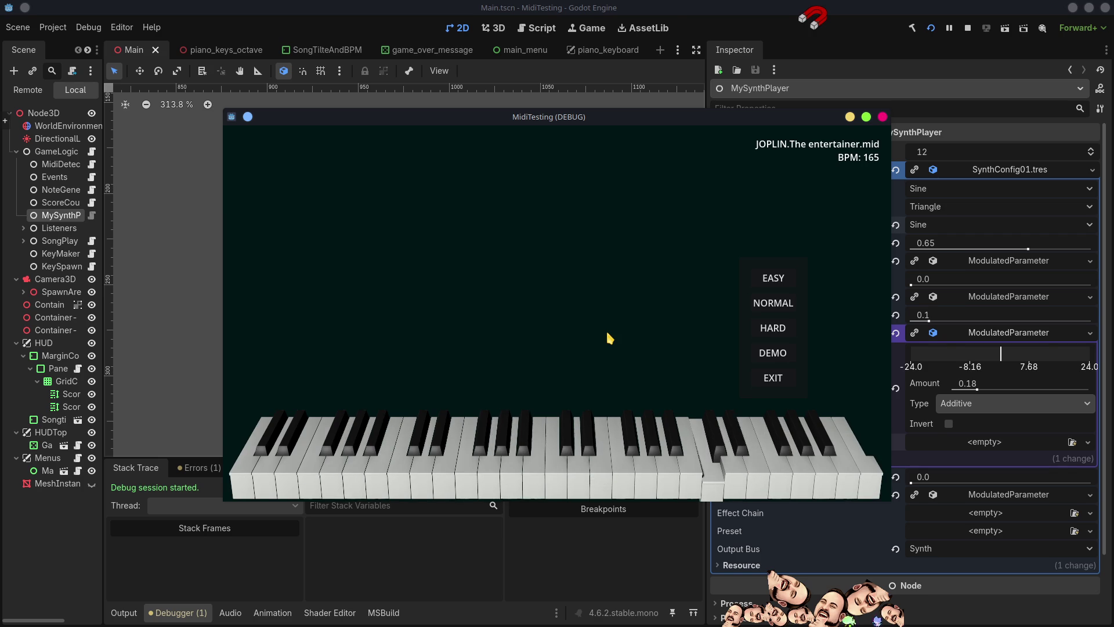
click(789, 387)
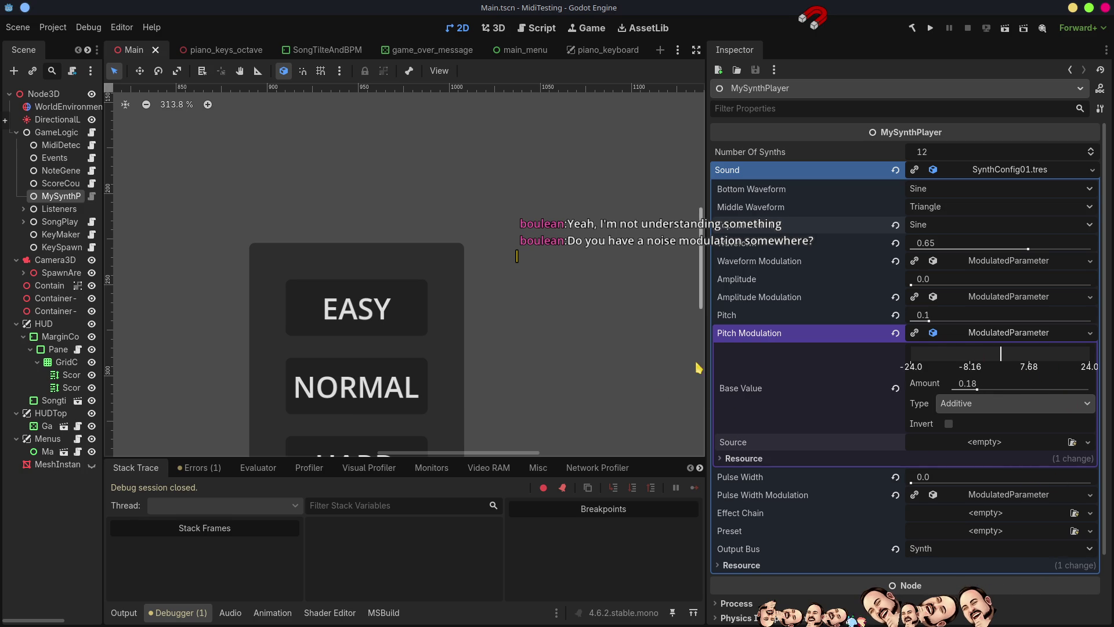
Step: Widen the Inspector, try a new EffectChain with one empty slot, then remove it leaving Effect Chain empty
drag(707, 366, 602, 369)
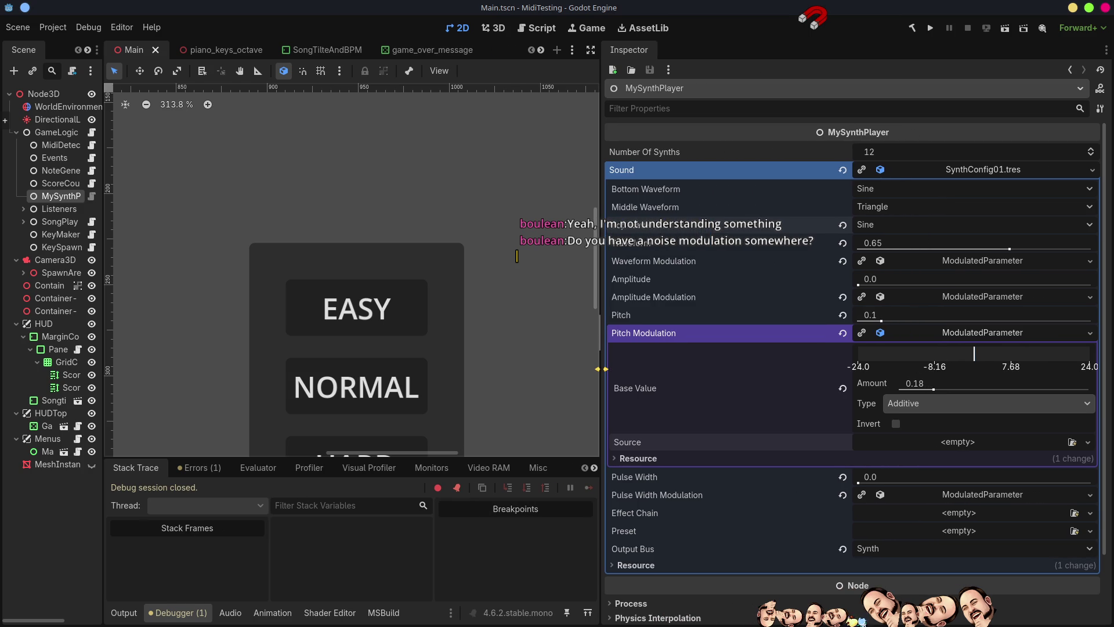
scroll(1020, 536, down, 3)
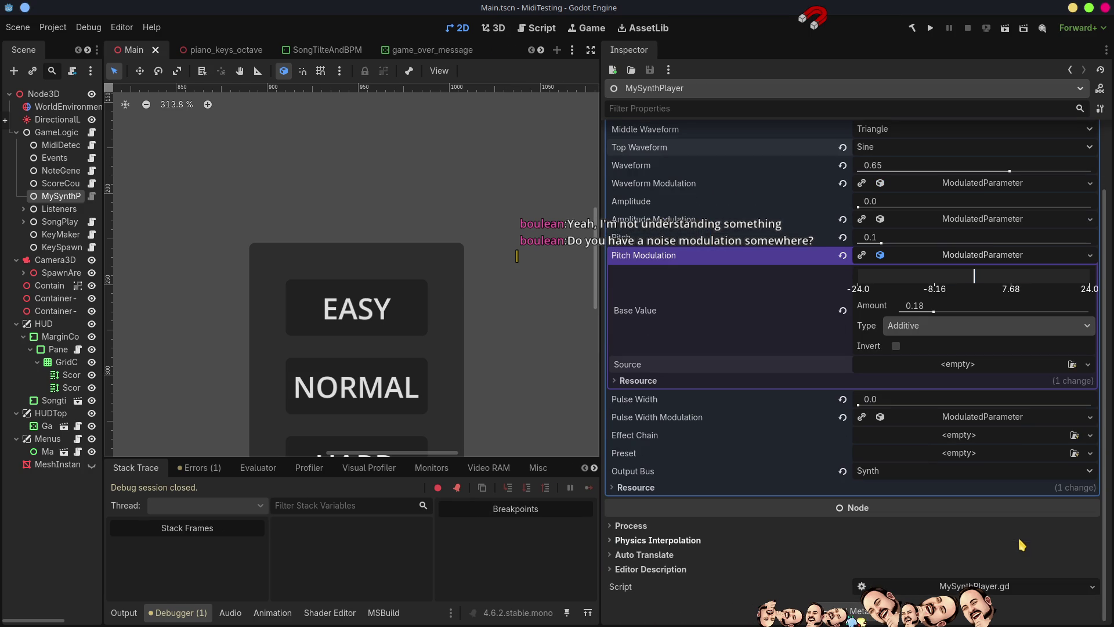
click(981, 434)
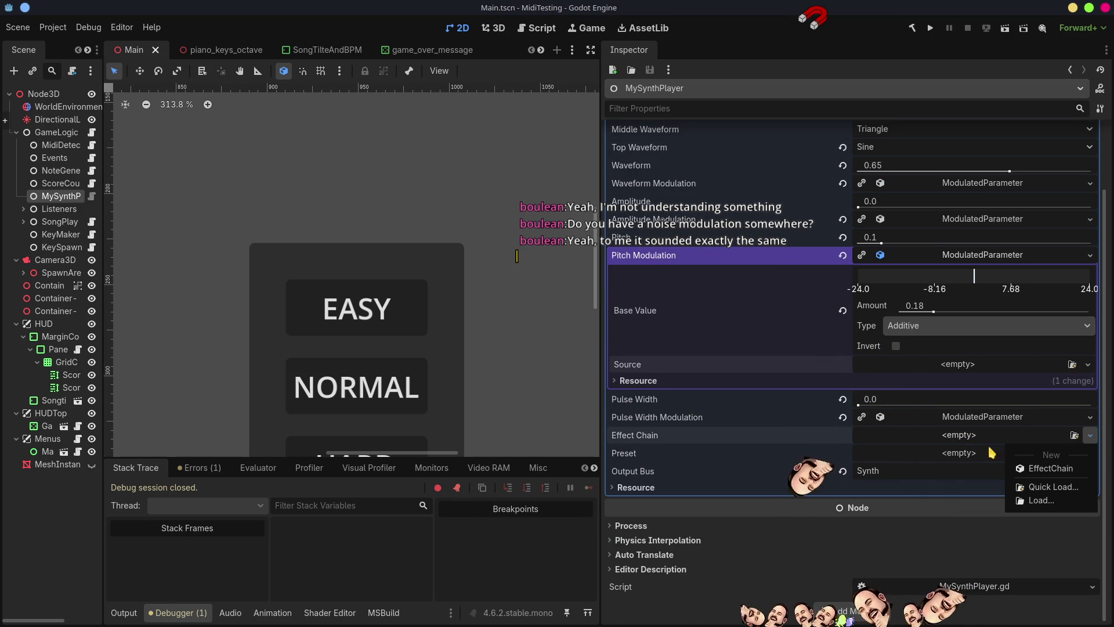
click(1052, 476)
click(952, 454)
click(853, 492)
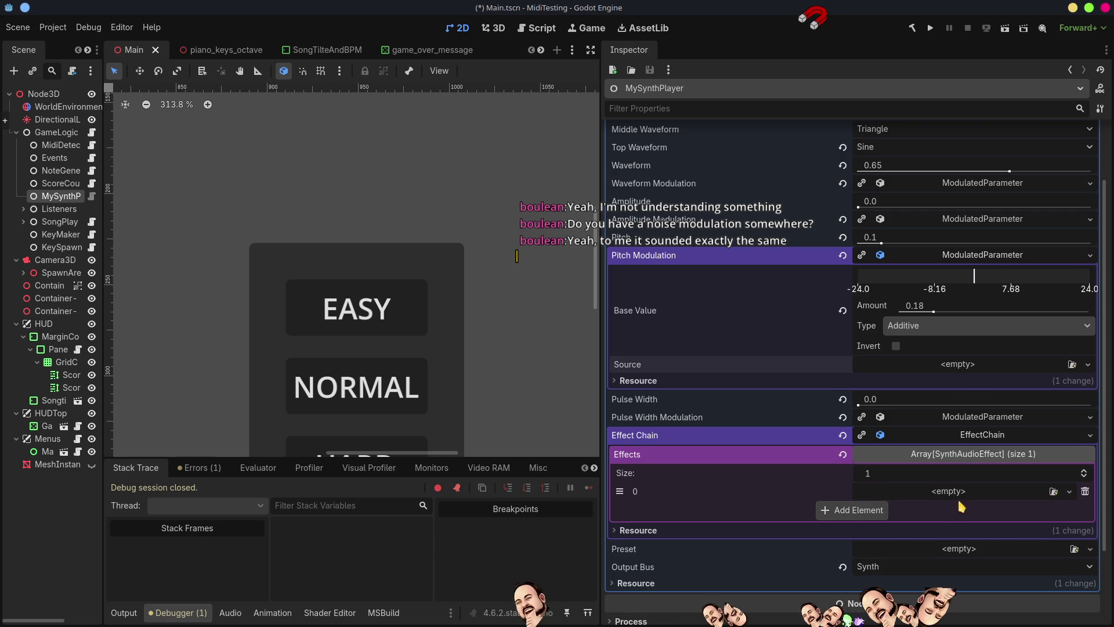
click(961, 491)
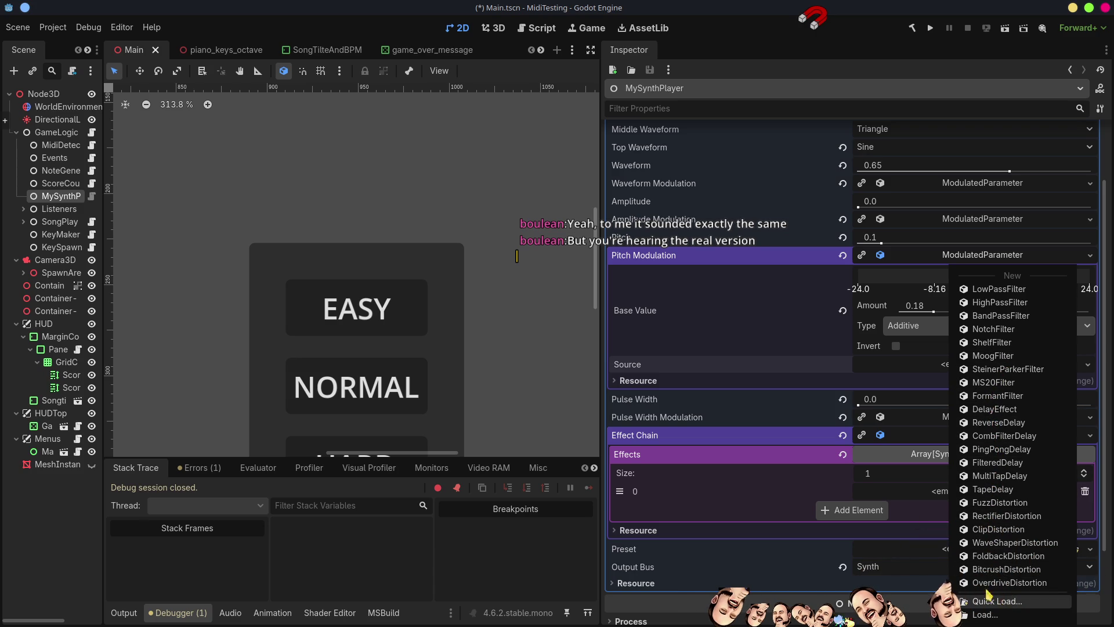
click(818, 483)
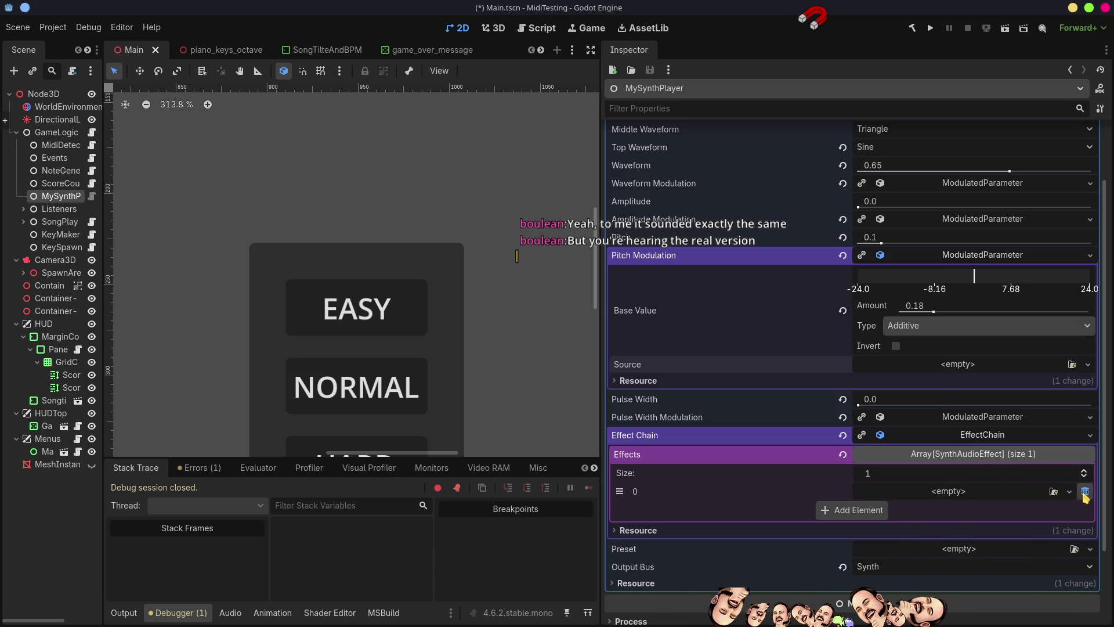
click(1085, 492)
click(842, 436)
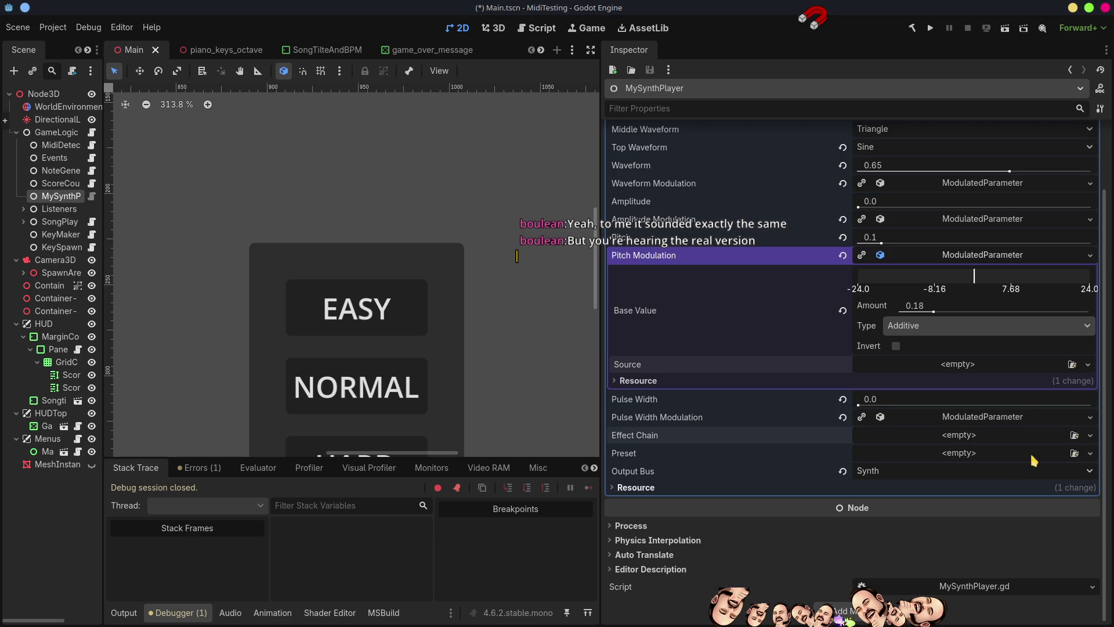
click(985, 418)
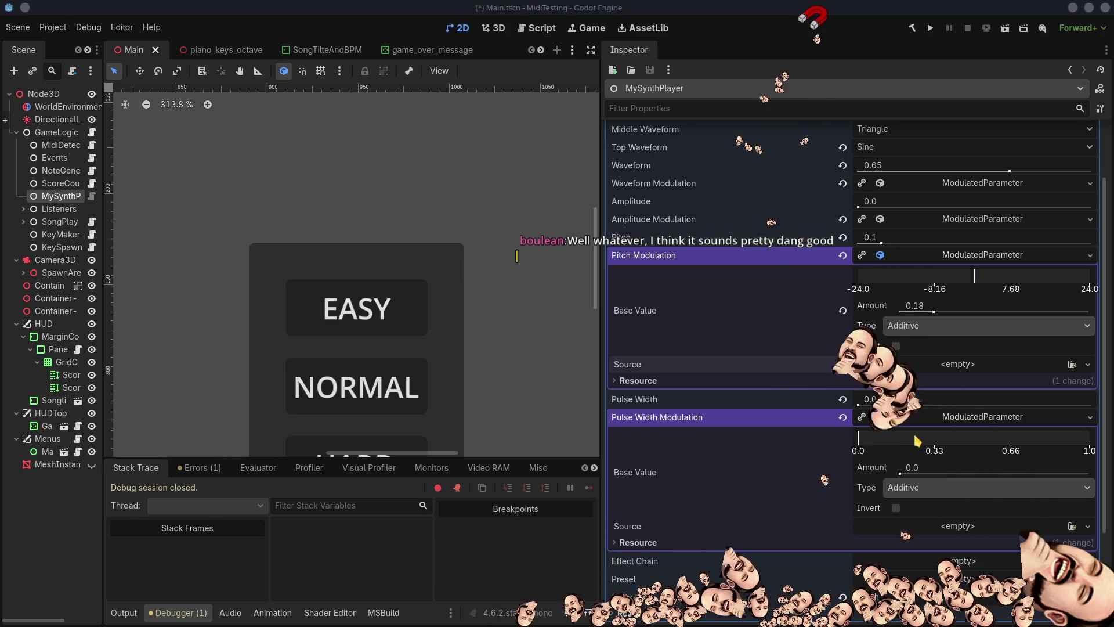
Step: Lower the Waveform Modulation amount from 1.0 to 0.26, then save and run the game
scroll(928, 314, up, 3)
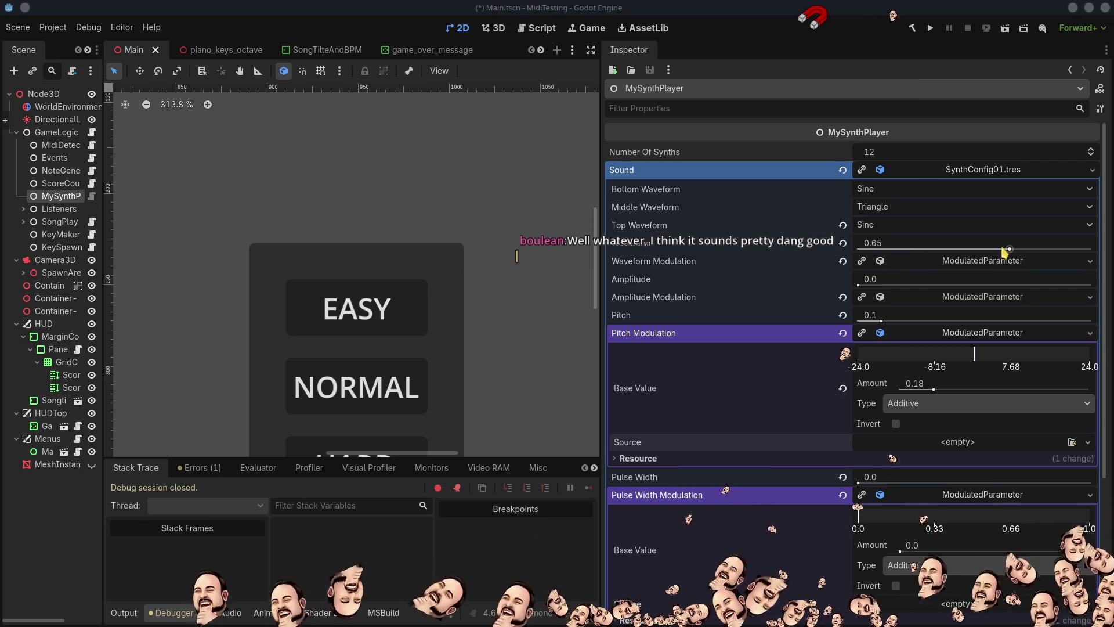
click(981, 263)
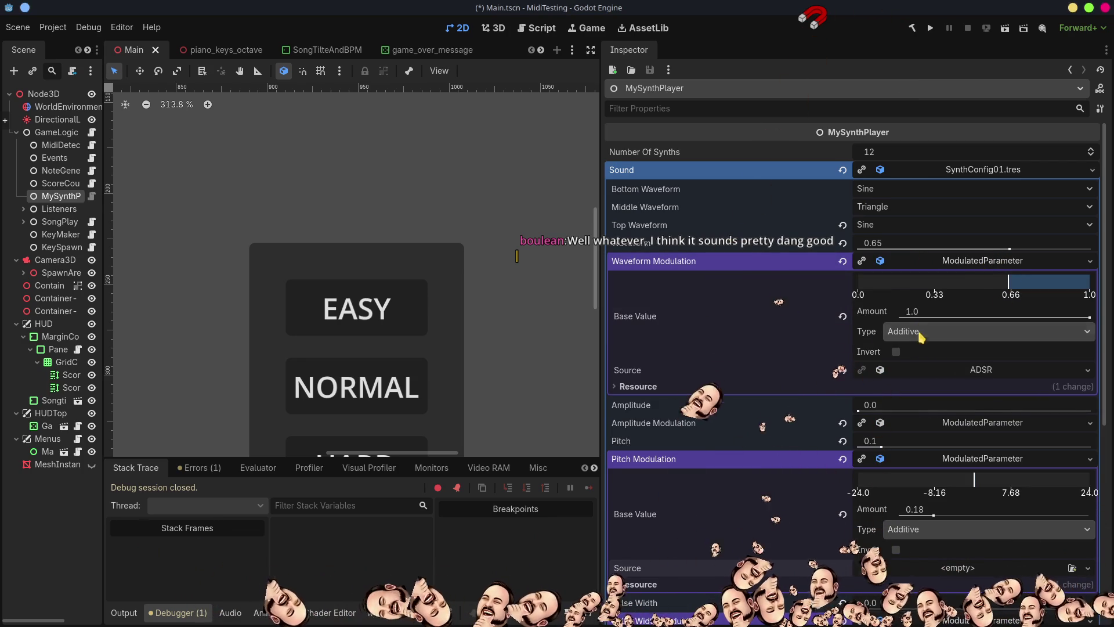
drag(1089, 318, 949, 318)
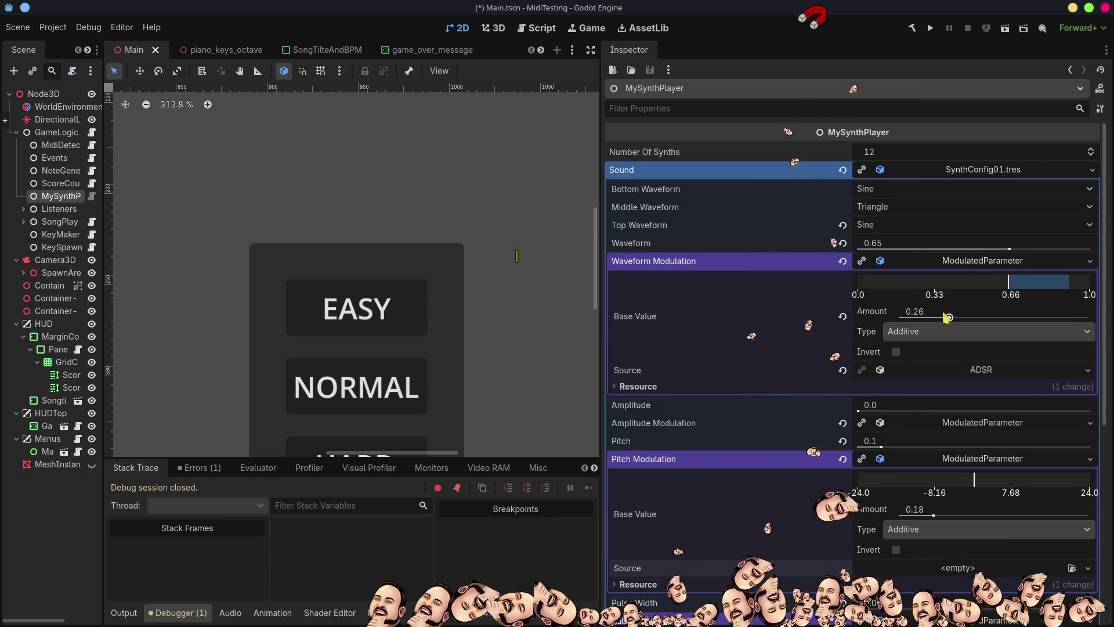
click(929, 29)
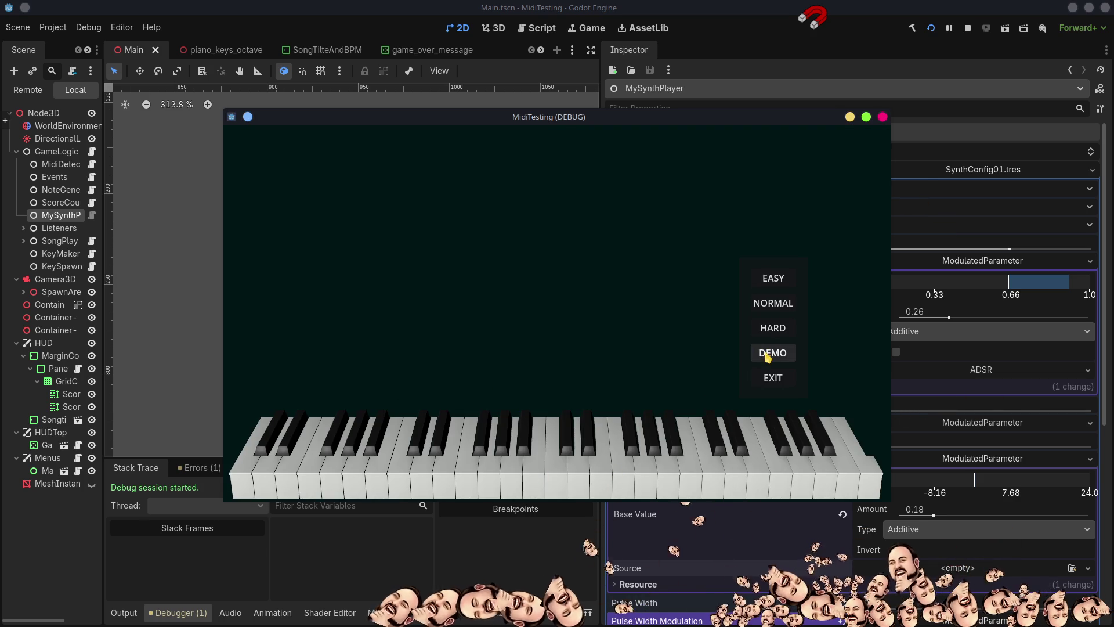
Step: Play the demo song with Waveform Modulation at 0.26, then exit the game to the editor
click(767, 354)
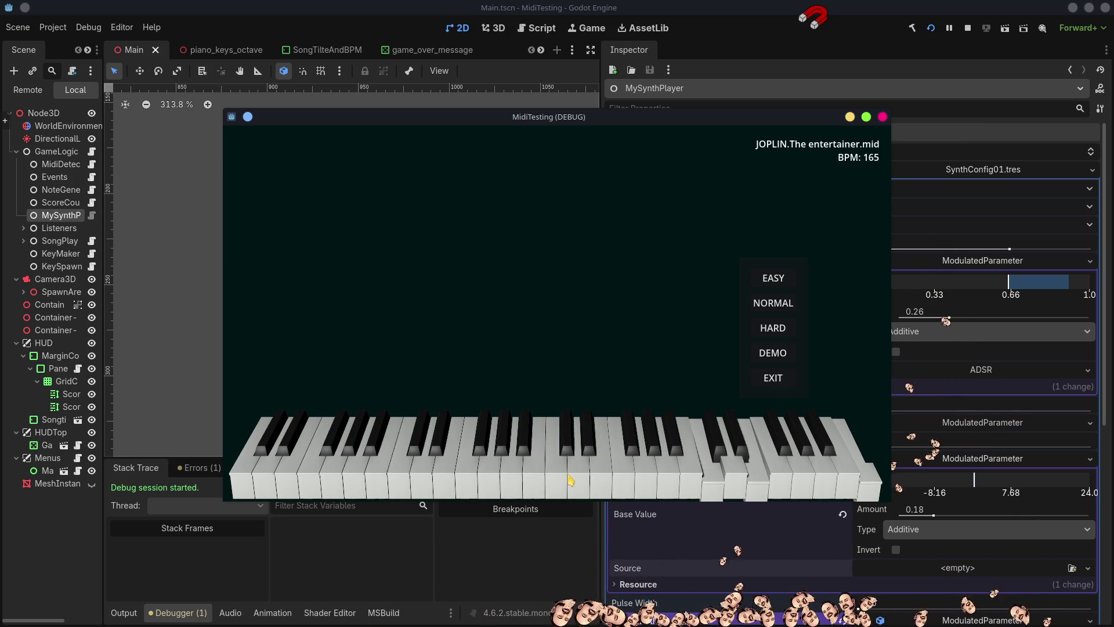
click(773, 377)
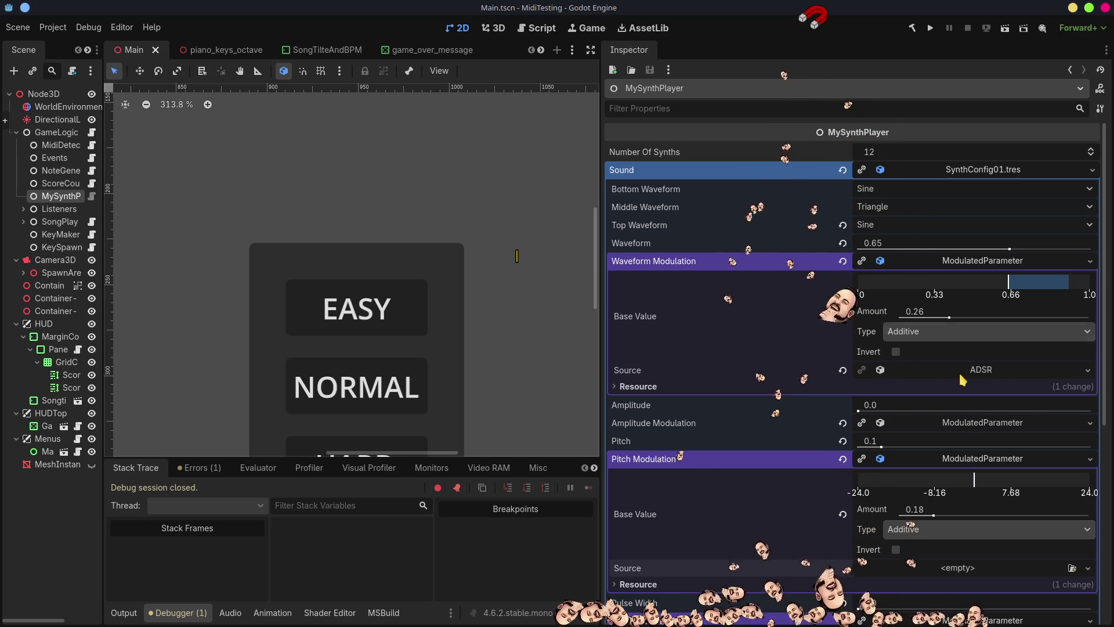
Step: Lower the synth sound's Pitch value to 0.02 in the Inspector
scroll(1014, 360, down, 3)
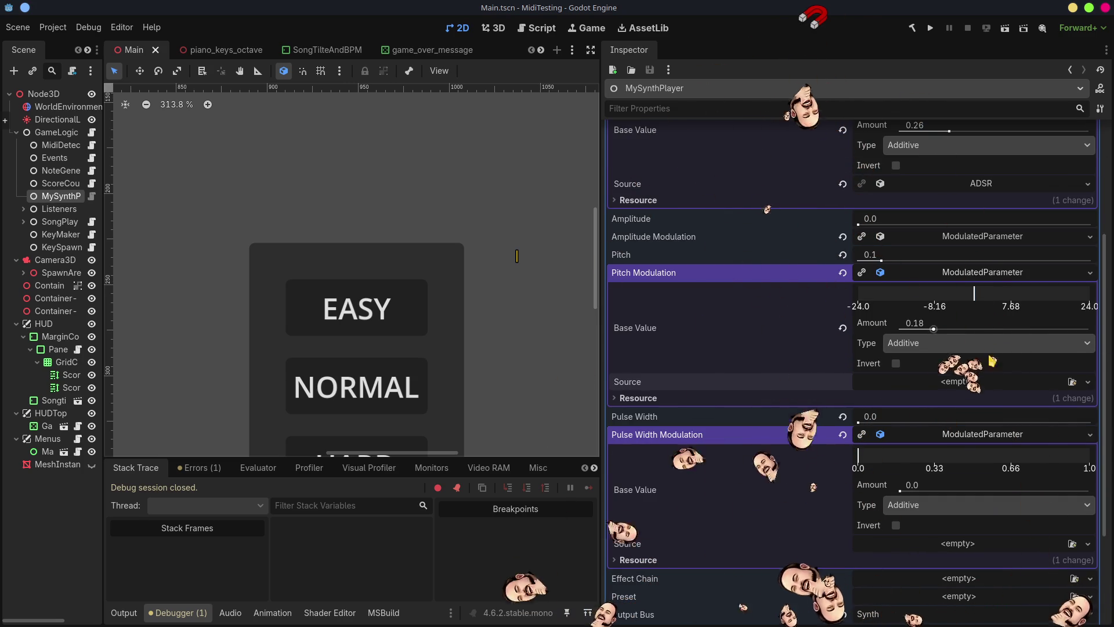
scroll(990, 435, down, 1)
scroll(991, 439, down, 2)
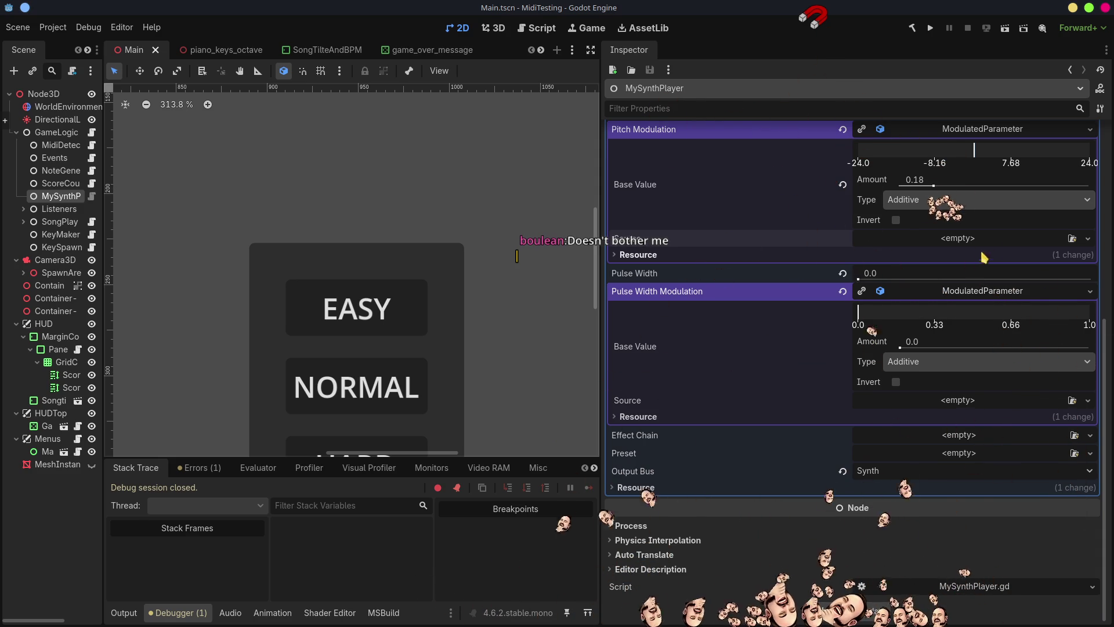
scroll(996, 296, up, 3)
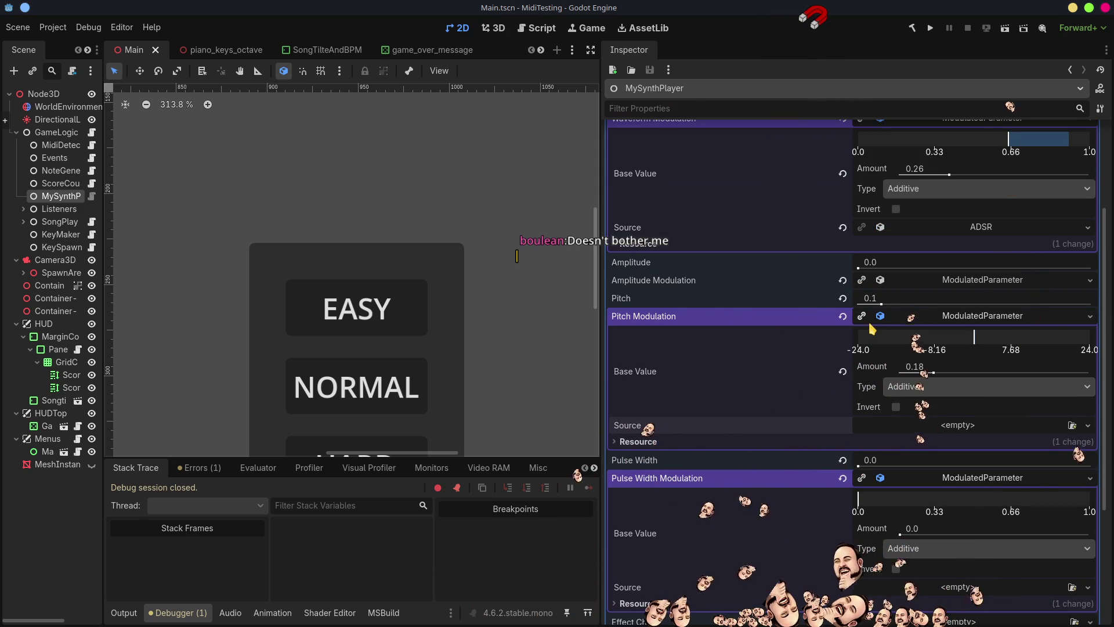
drag(882, 306, 863, 306)
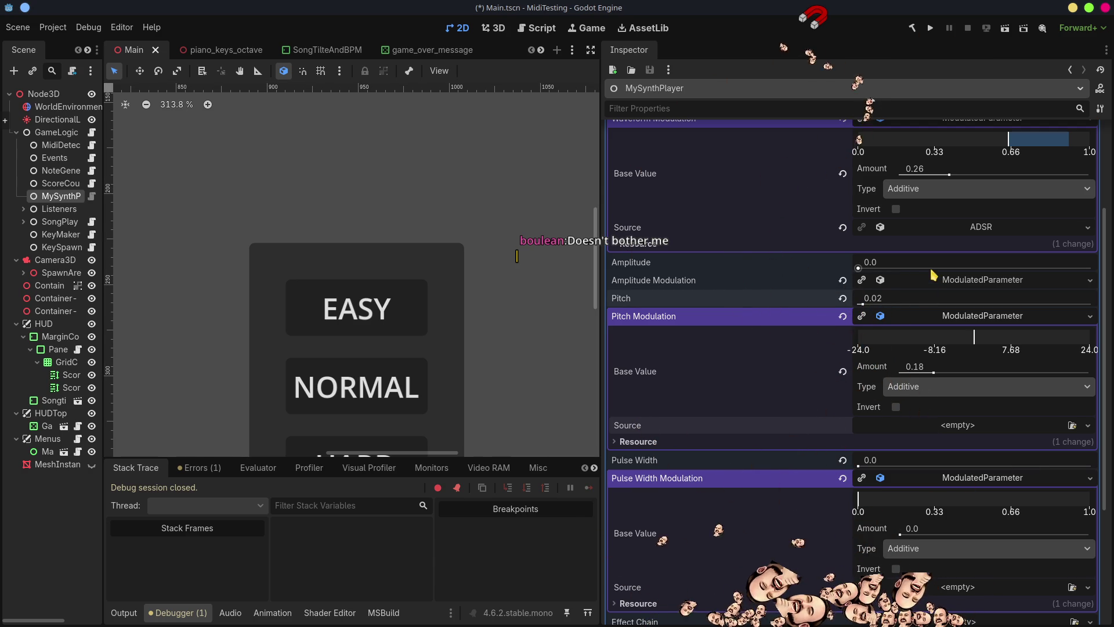
Step: Set Waveform to 0.02 and Waveform Modulation amount to 0.0, then run the game
scroll(927, 296, up, 3)
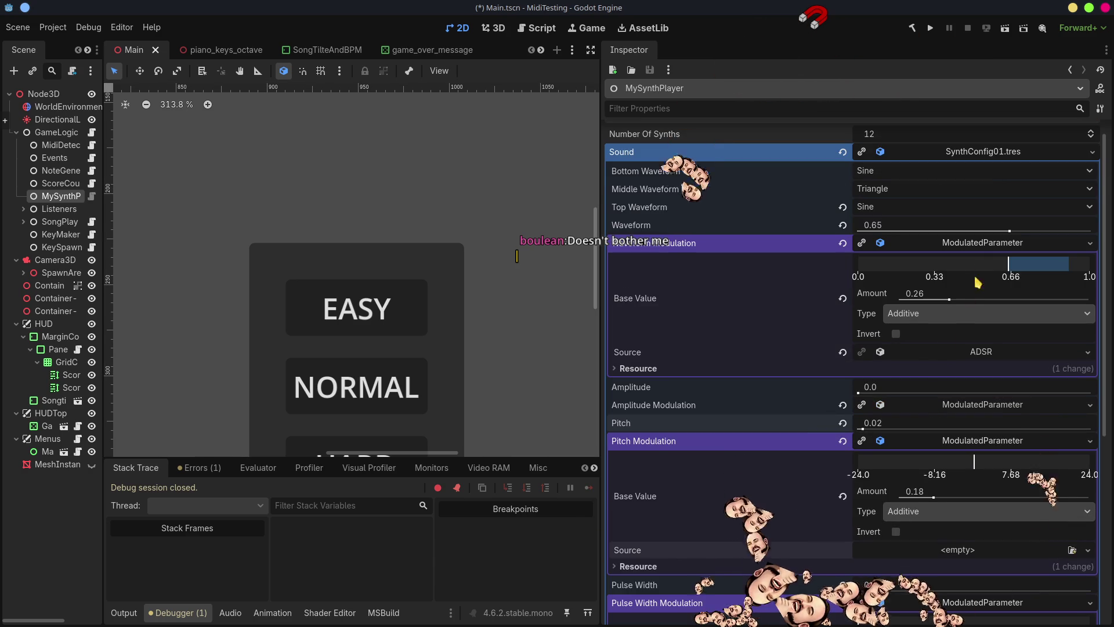
scroll(1006, 284, up, 1)
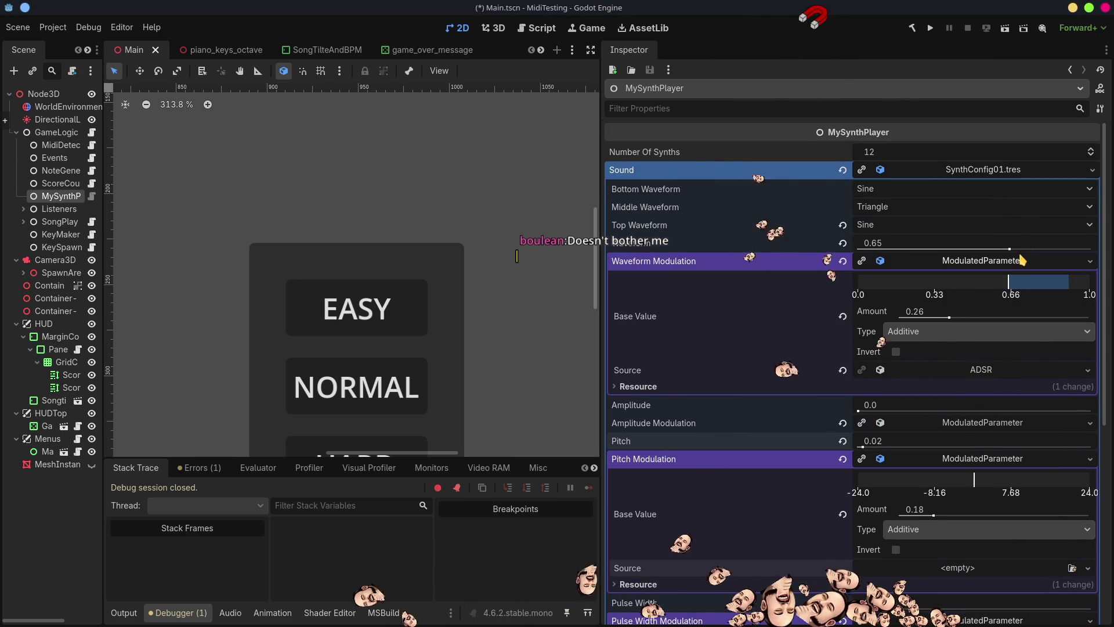
drag(1010, 248, 863, 250)
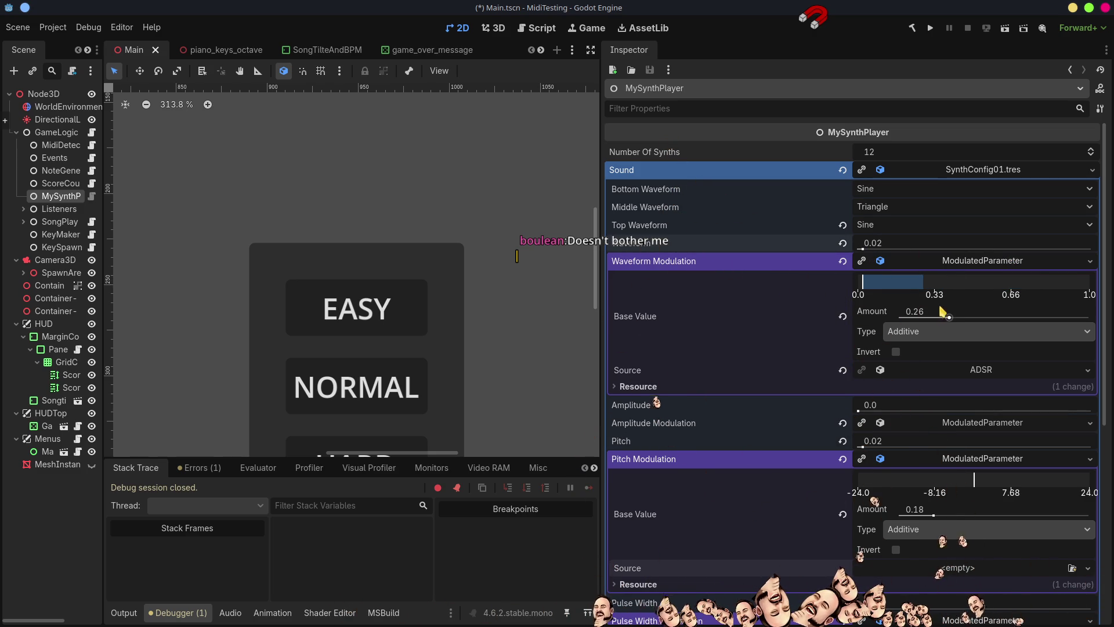
drag(949, 318, 869, 324)
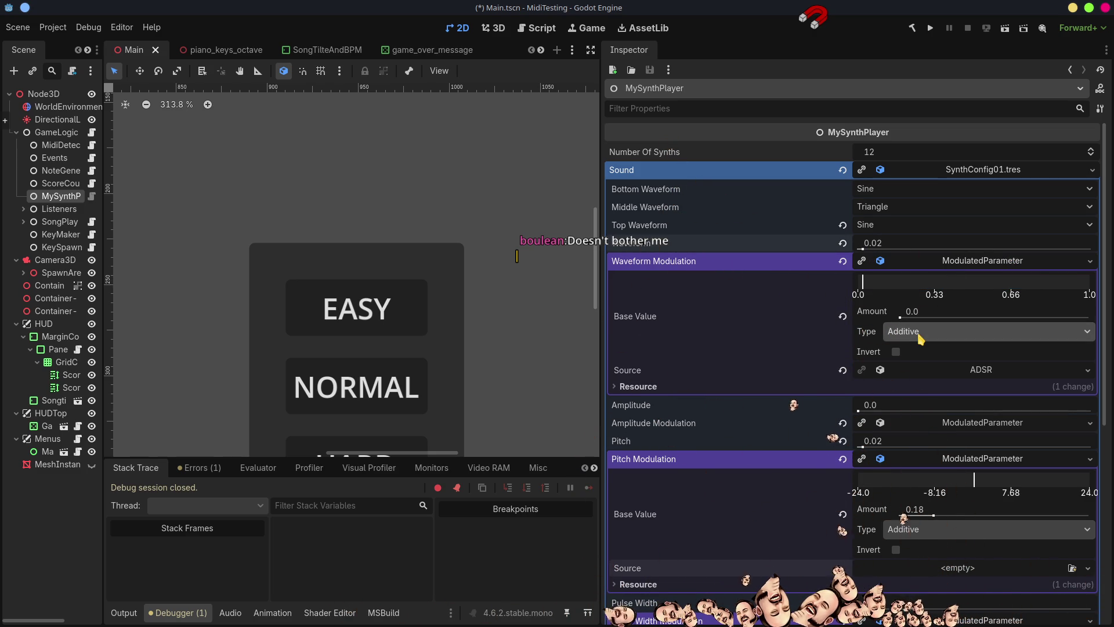
click(931, 29)
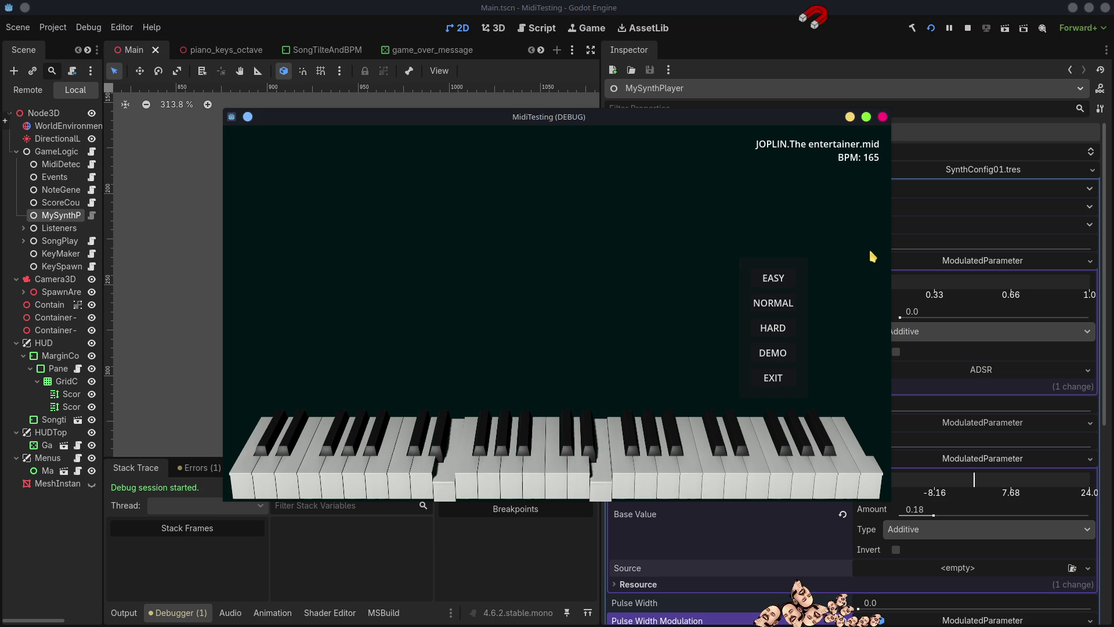
Step: Stop the game, switch the Top Waveform from Sine to Saw, and run again
click(968, 29)
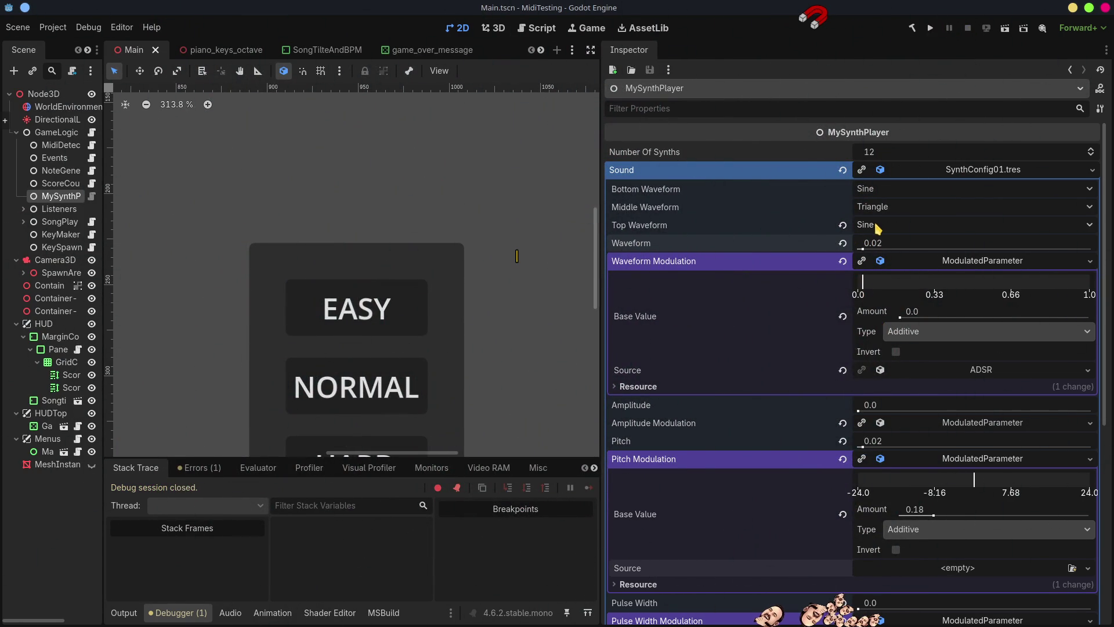
click(873, 227)
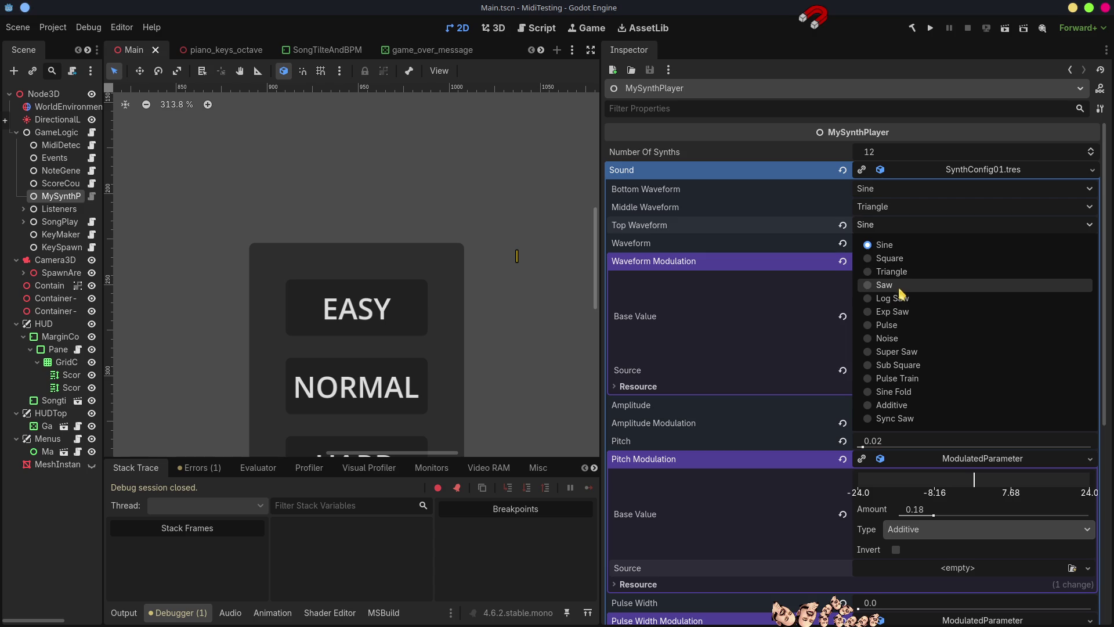
click(897, 288)
click(931, 29)
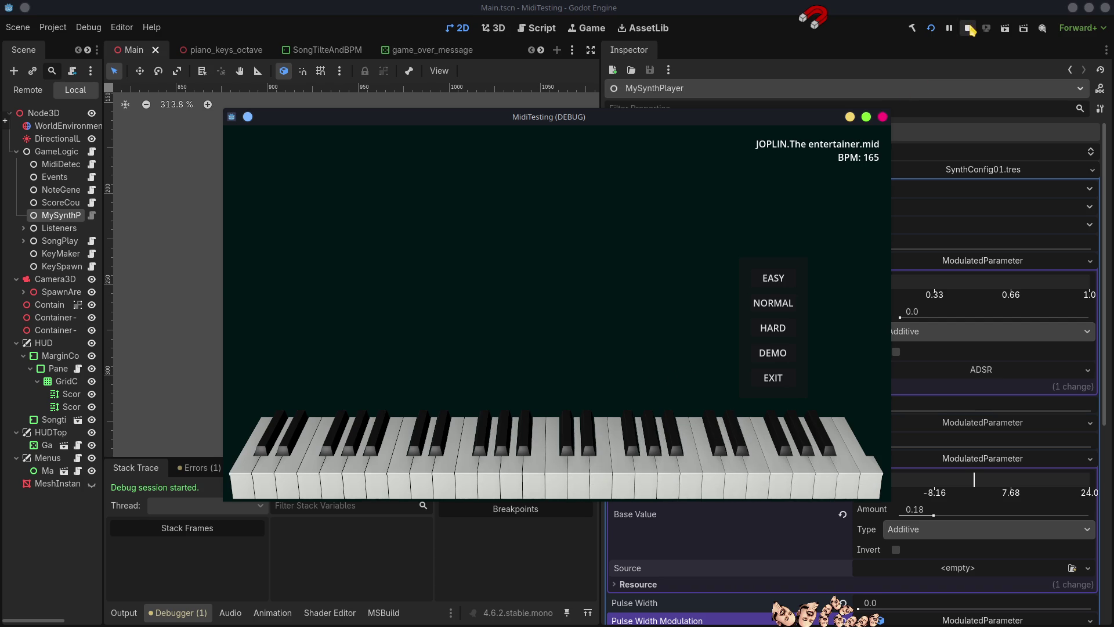
Step: Stop the game, change the Top Waveform to Sync Saw, and run again
key(F8)
click(871, 225)
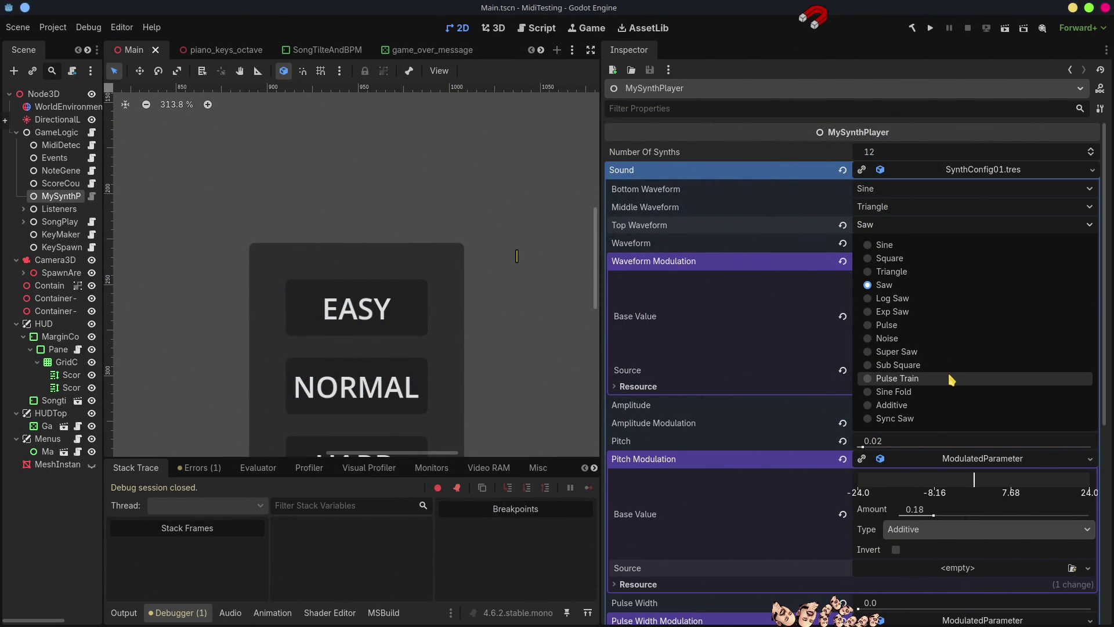
click(911, 421)
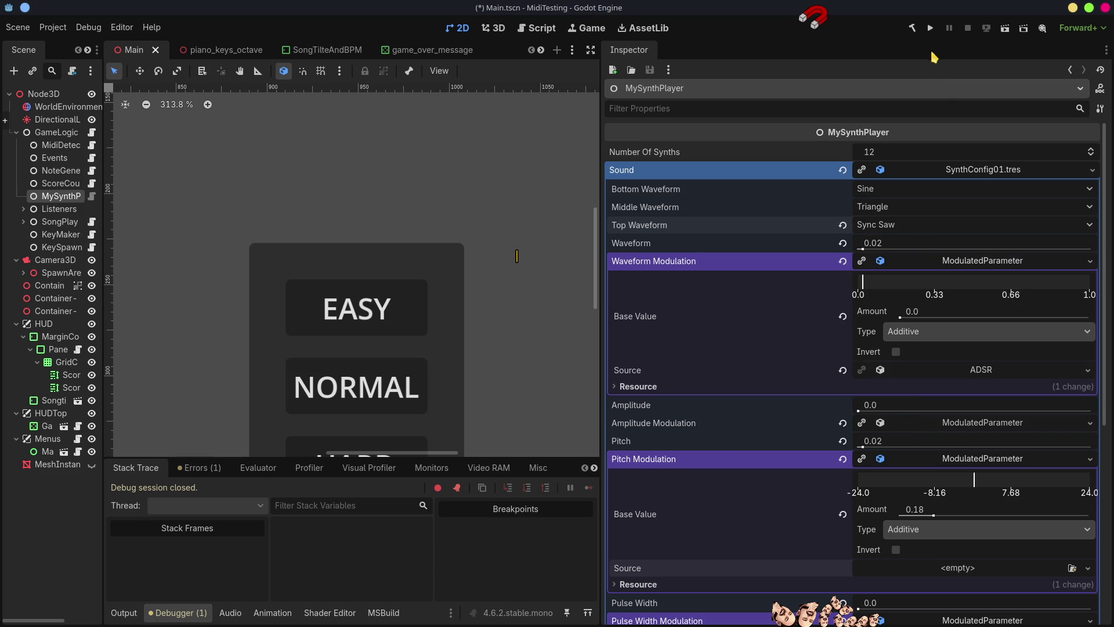
click(930, 28)
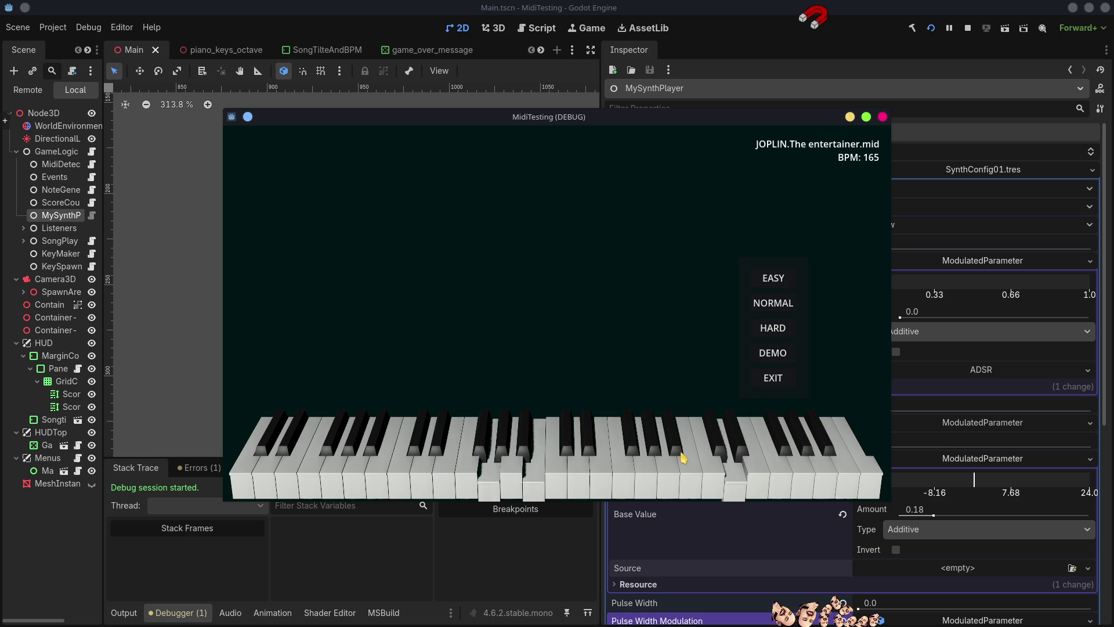
Step: Stop the game after listening to the demo song with the Sync Saw sound
click(969, 29)
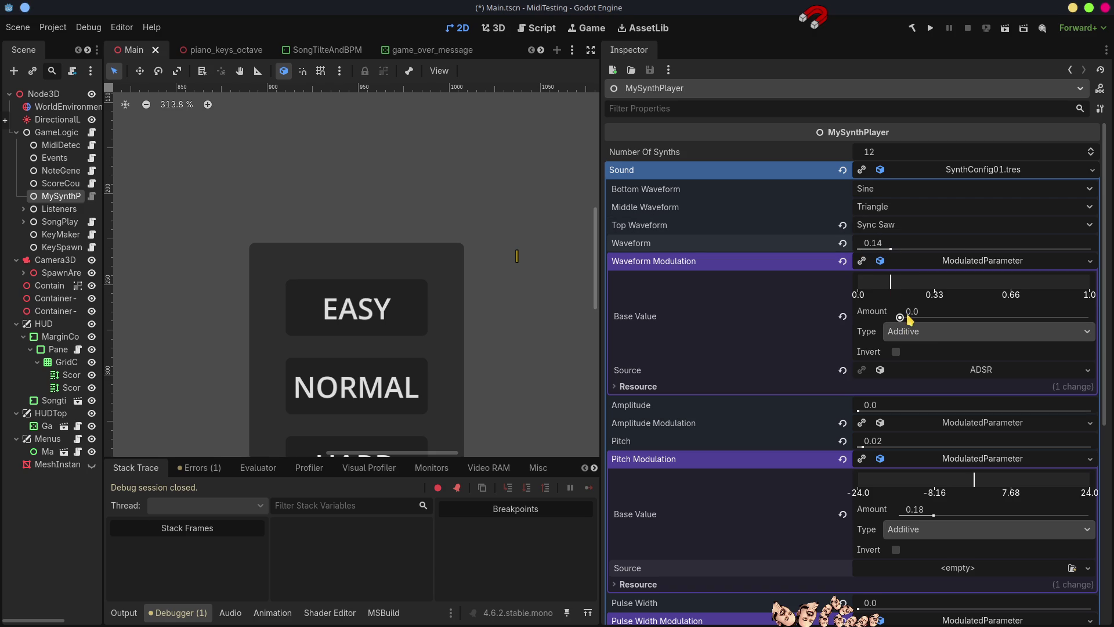
Step: Run the game to hear Waveform Modulation at 0.15, then stop it with F8
click(932, 29)
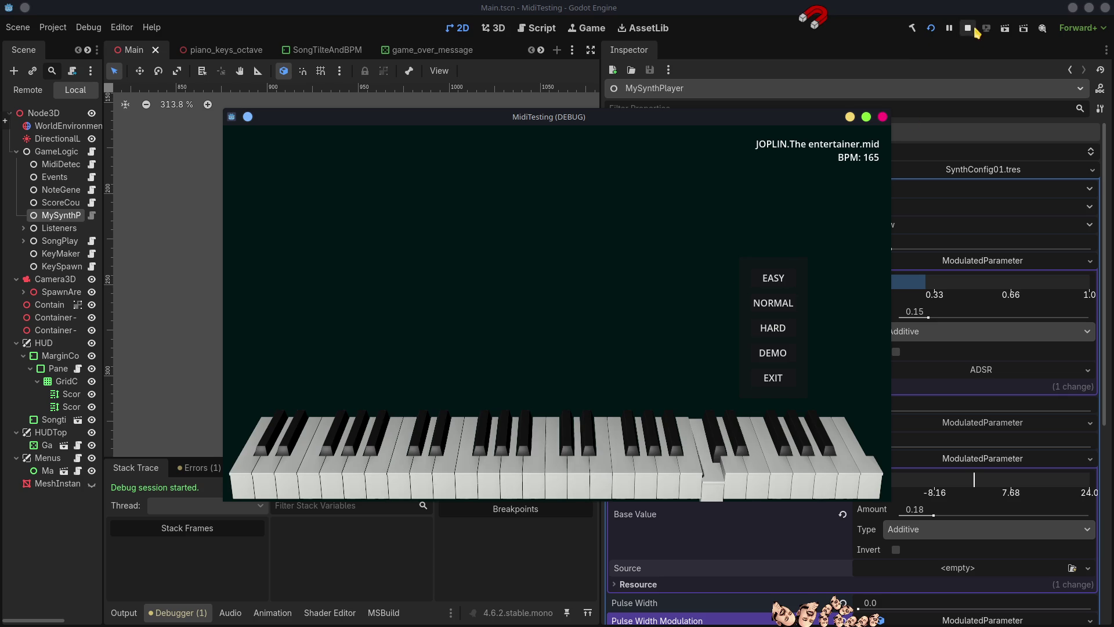
click(959, 72)
key(F8)
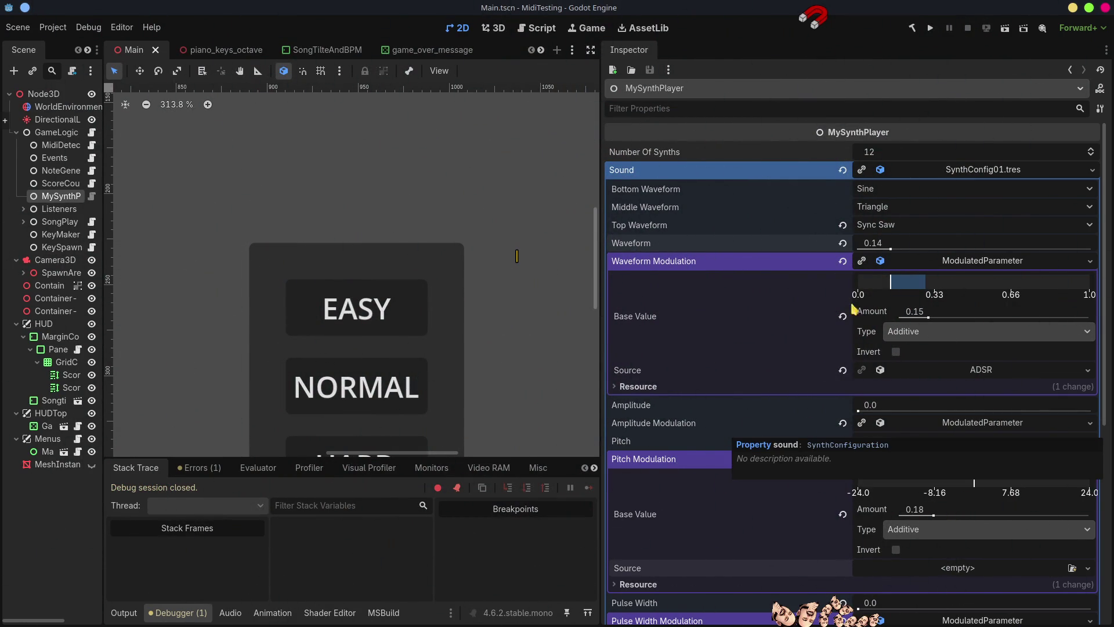
Step: Set MySynthPlayer's Number Of Synths to 32 and run the game
click(908, 152)
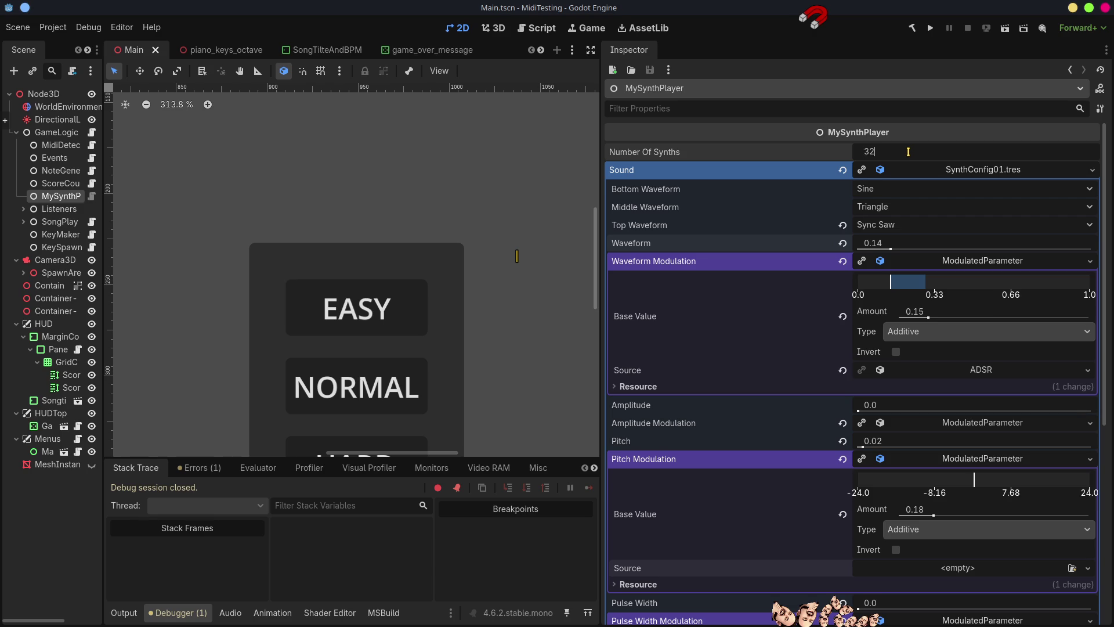
key(Return)
click(940, 28)
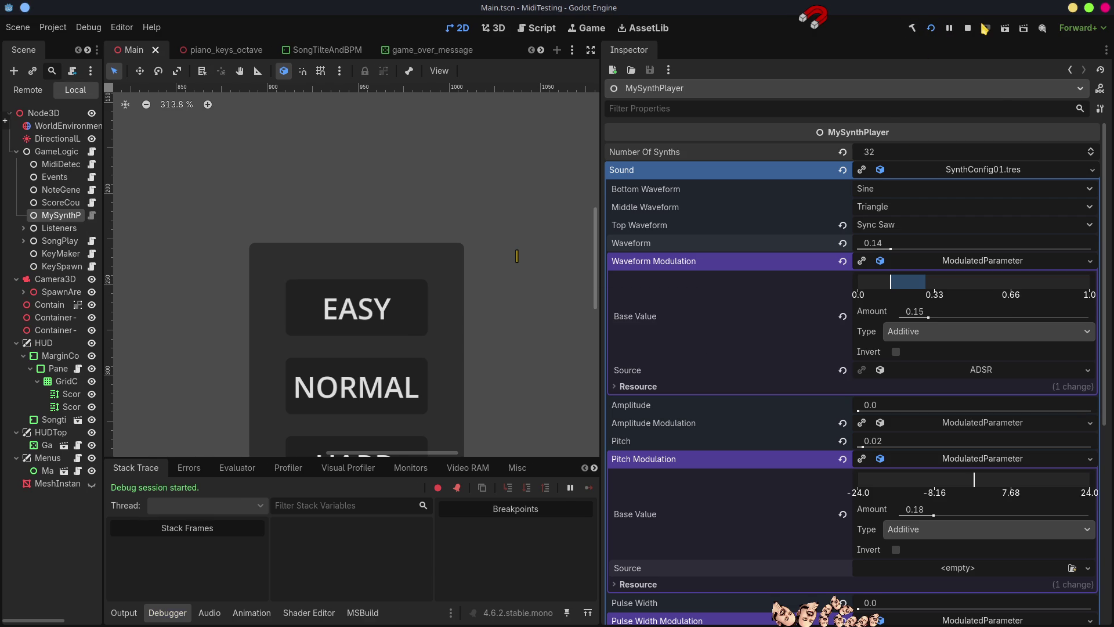
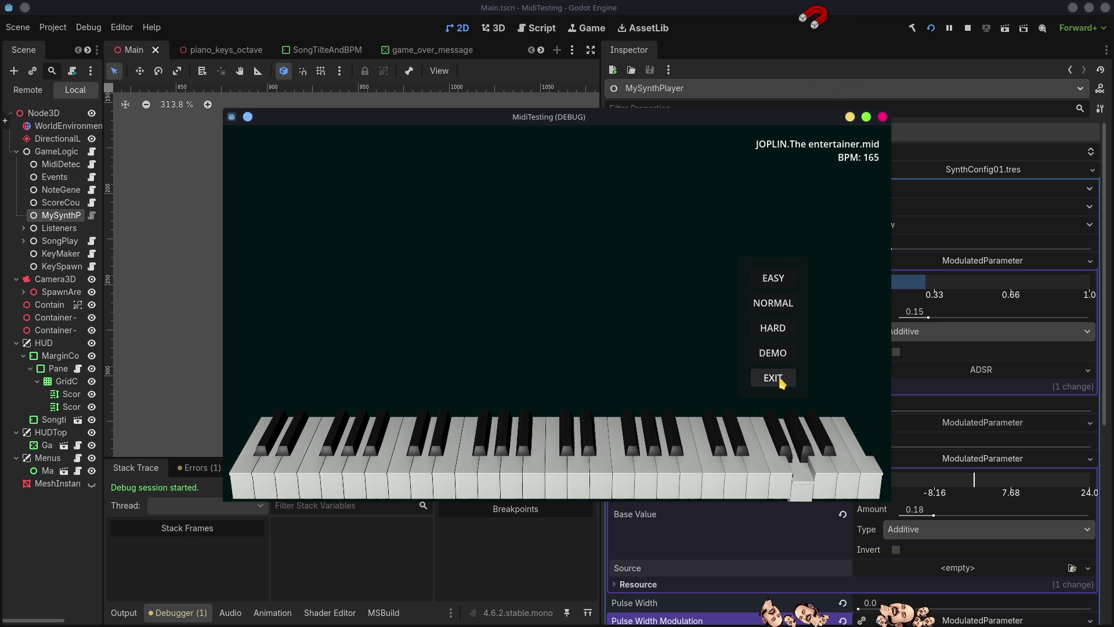
Step: Exit the MidiTesting test run, collapse Waveform, Pitch and Pulse Width Modulation, and switch to Dolphin
click(780, 380)
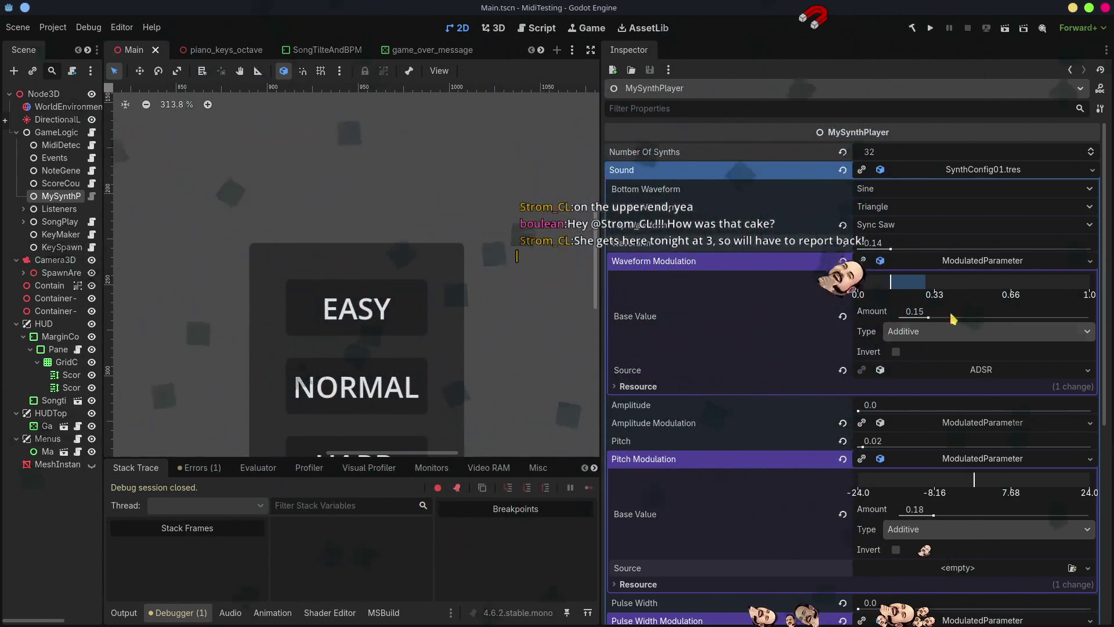
click(985, 264)
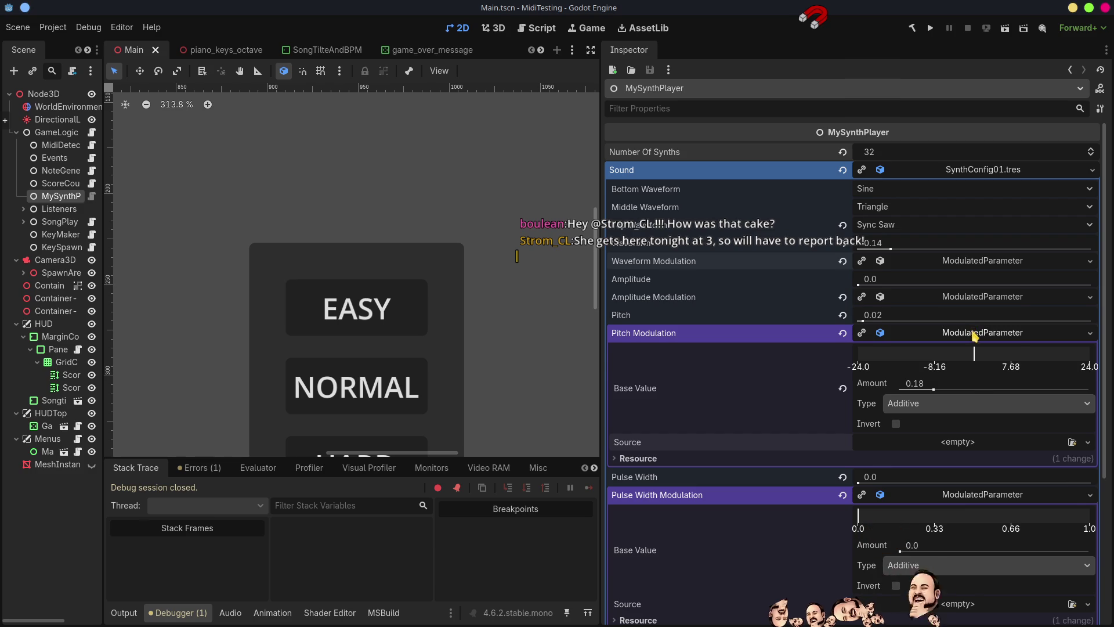
click(972, 330)
click(956, 367)
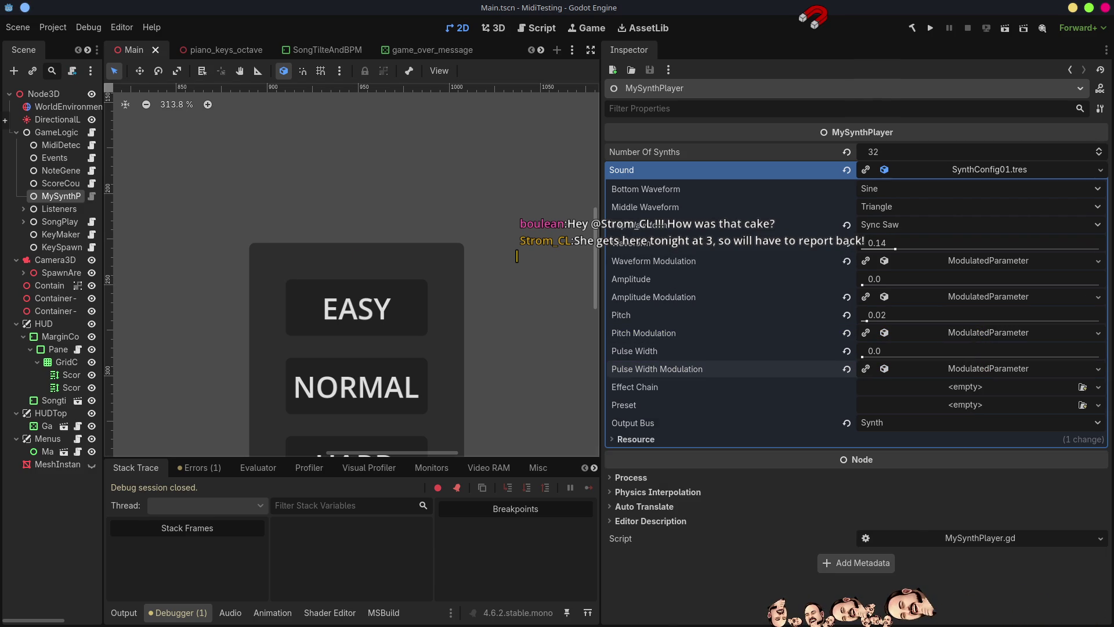
key(alt+Tab)
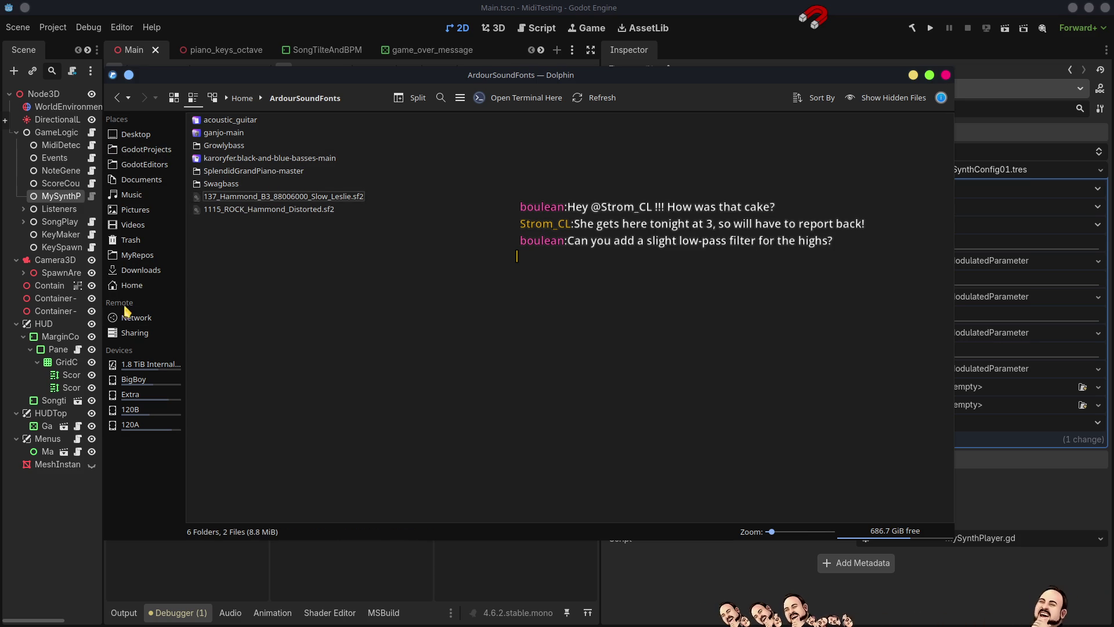
Step: Navigate Dolphin to Home > Builds > MidiTesting and clear the file selection
click(125, 285)
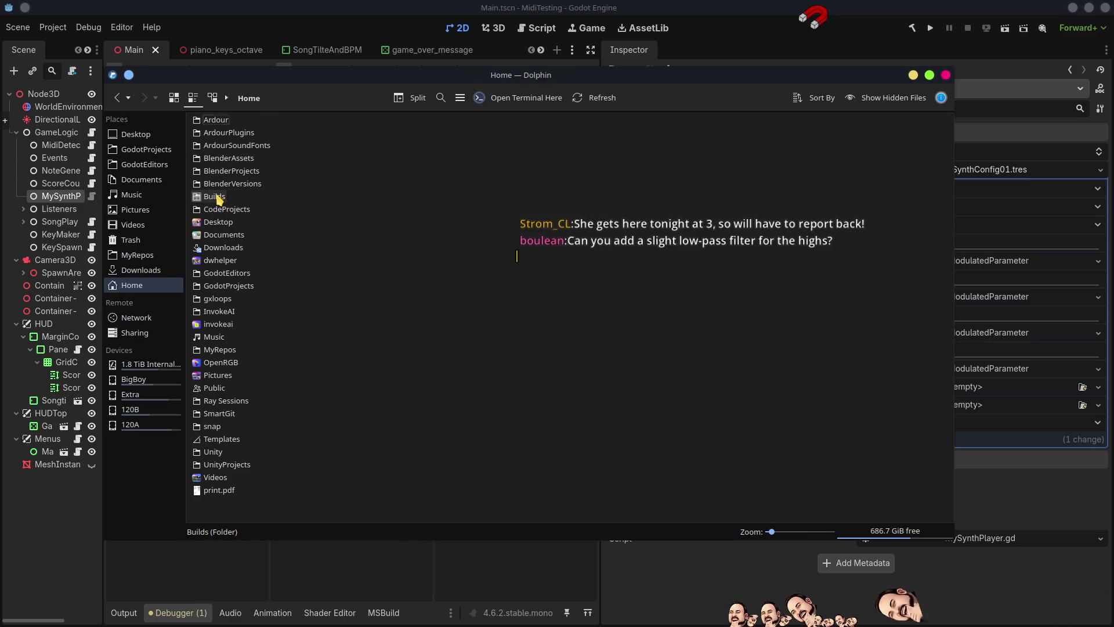
double_click(218, 197)
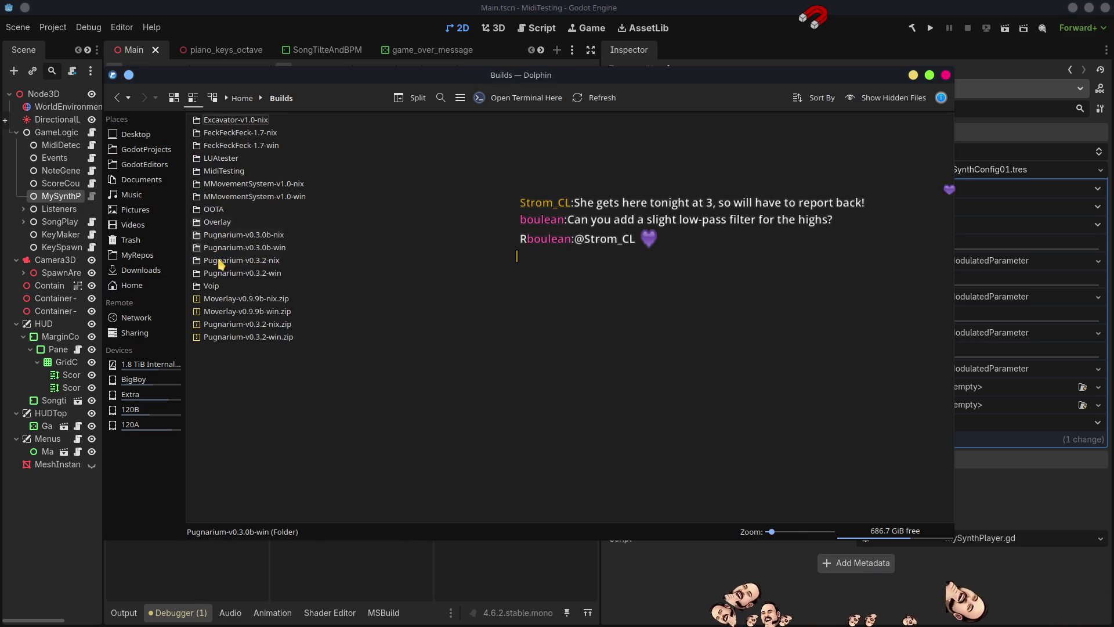
double_click(224, 174)
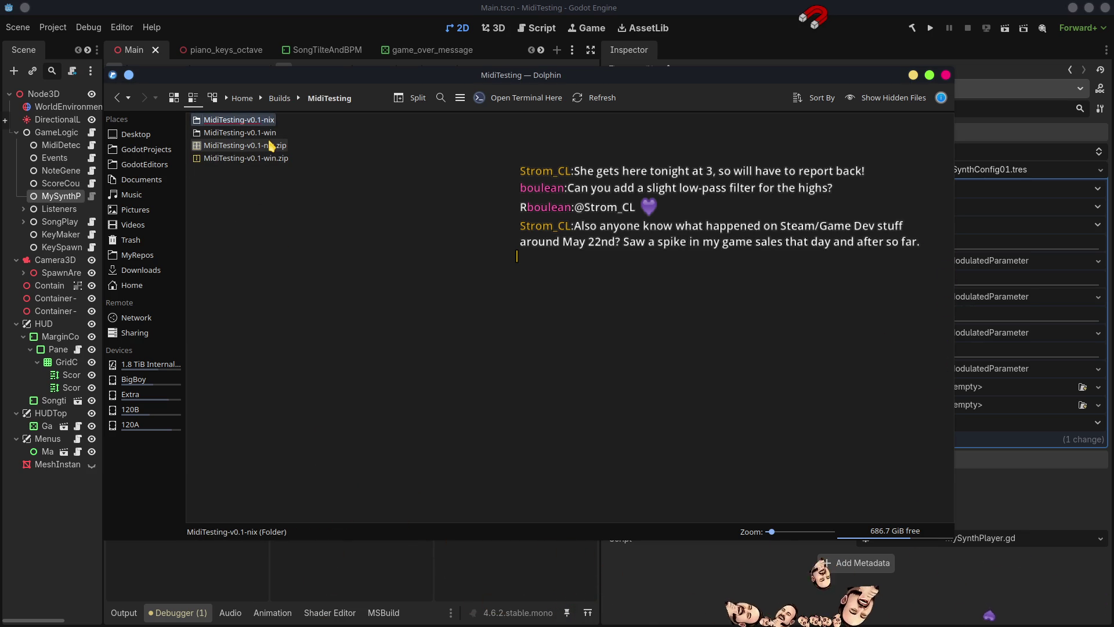
click(313, 227)
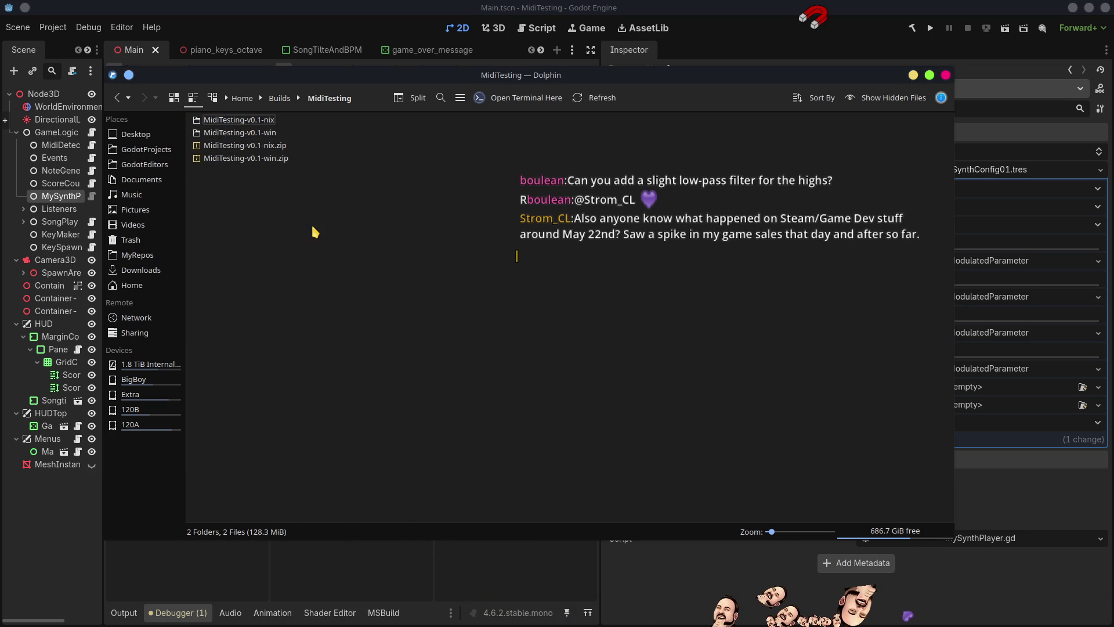
Step: Create the folders MidiTesting-v0.2-nix and MidiTesting-v0.2-win, then switch to Steam
key(F10)
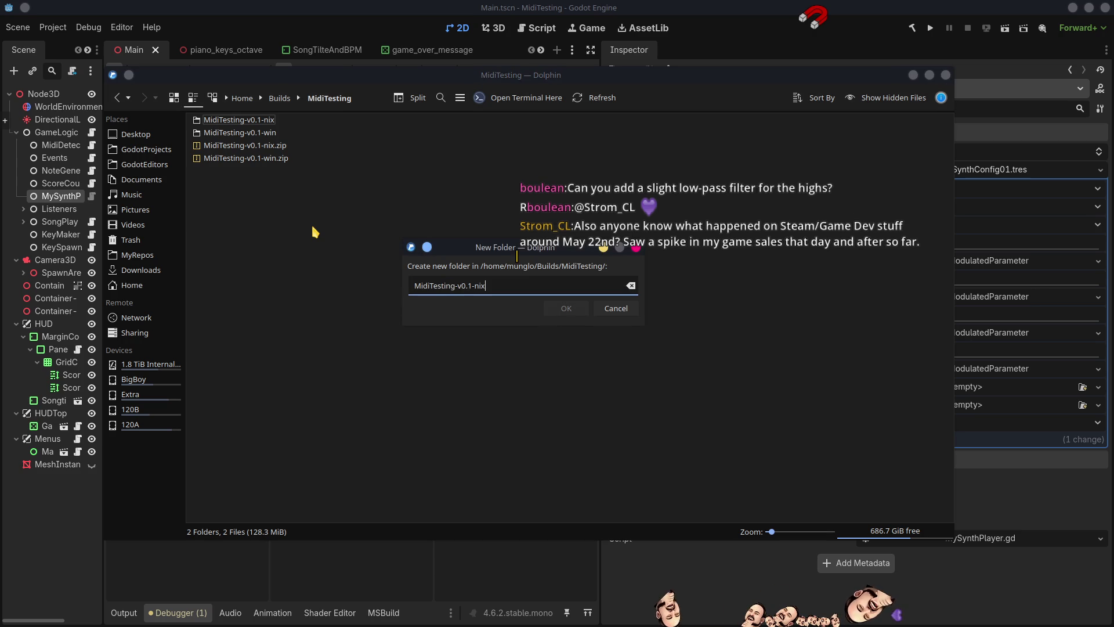
text(2)
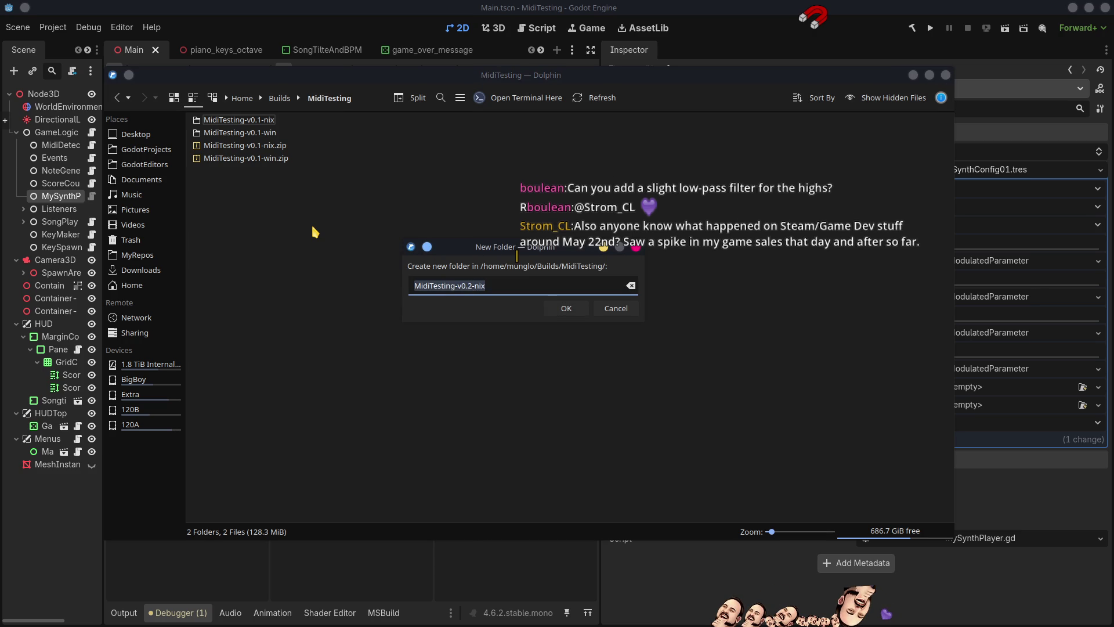
key(Return)
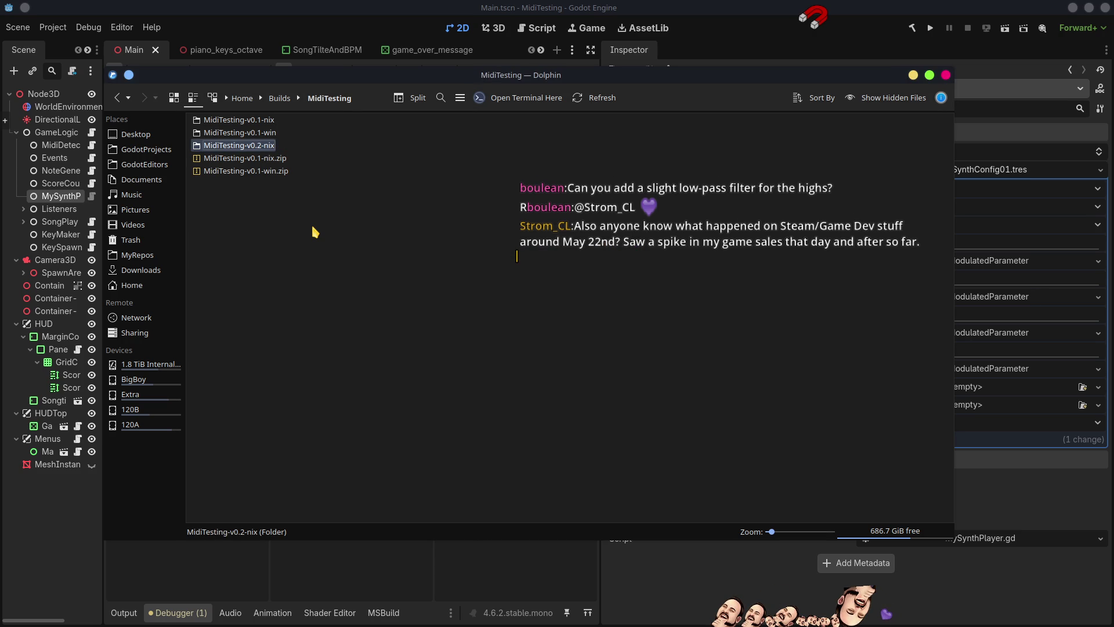
key(F10)
text(MidiTesting-v0.2-nix)
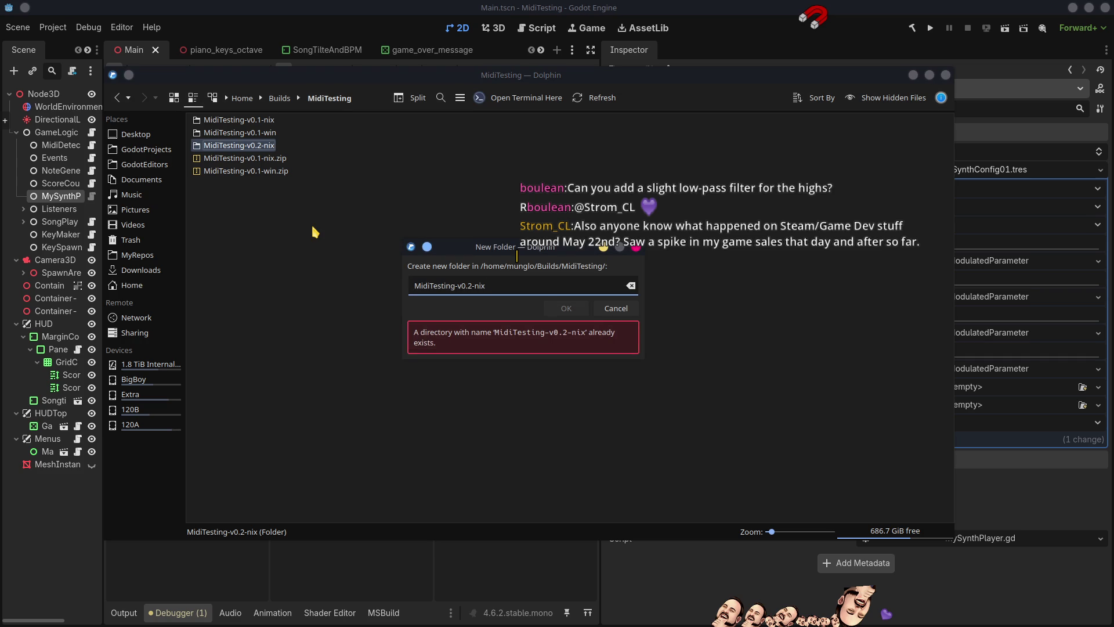
key(BackSpace)
key(BackSpace)
key(BackSpace)
text(win)
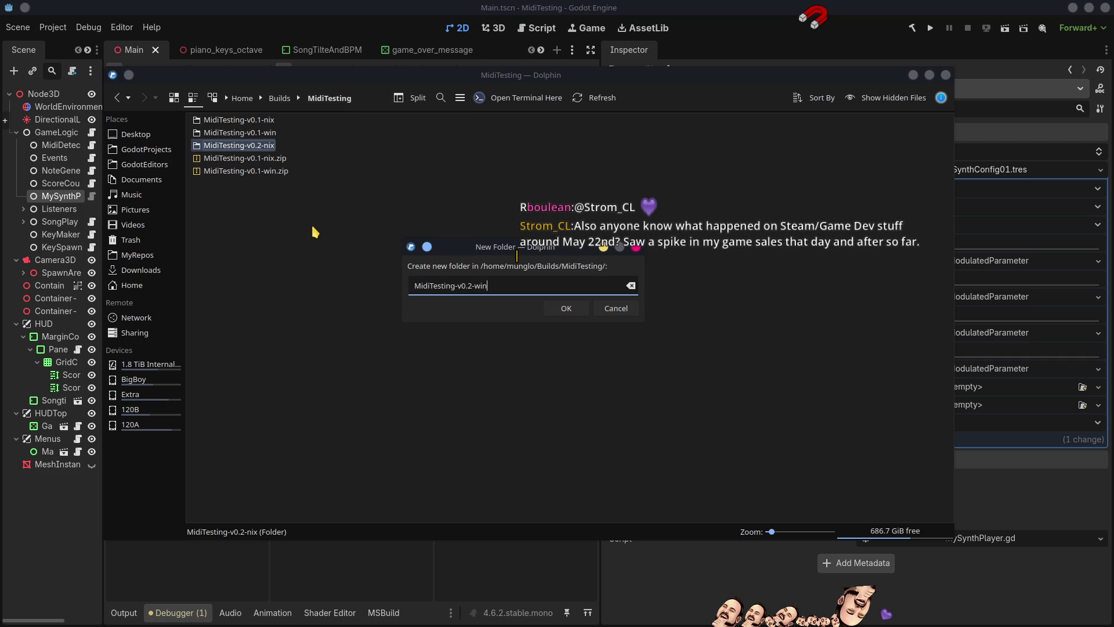
key(Return)
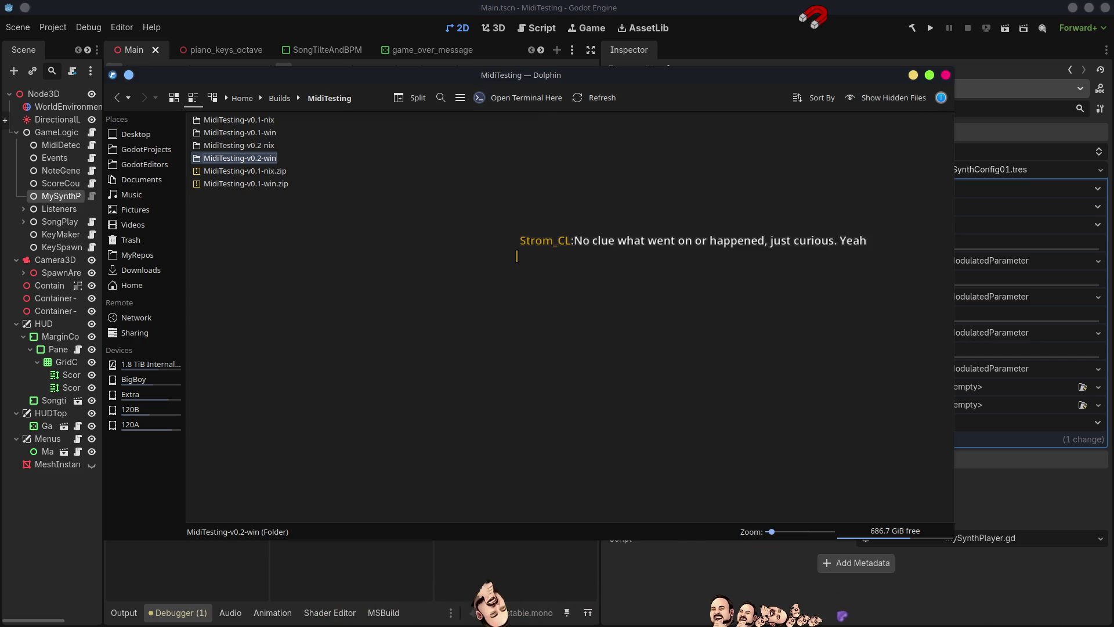
key(alt+Tab)
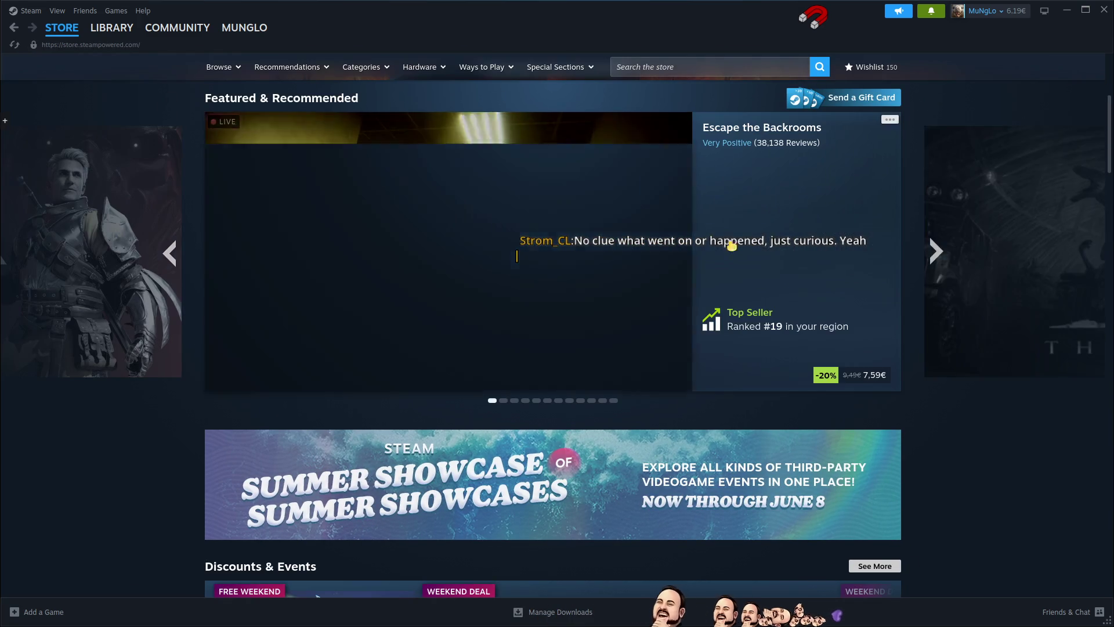
Step: Browse the Steam store and view the Popular Upcoming games list
scroll(985, 273, down, 5)
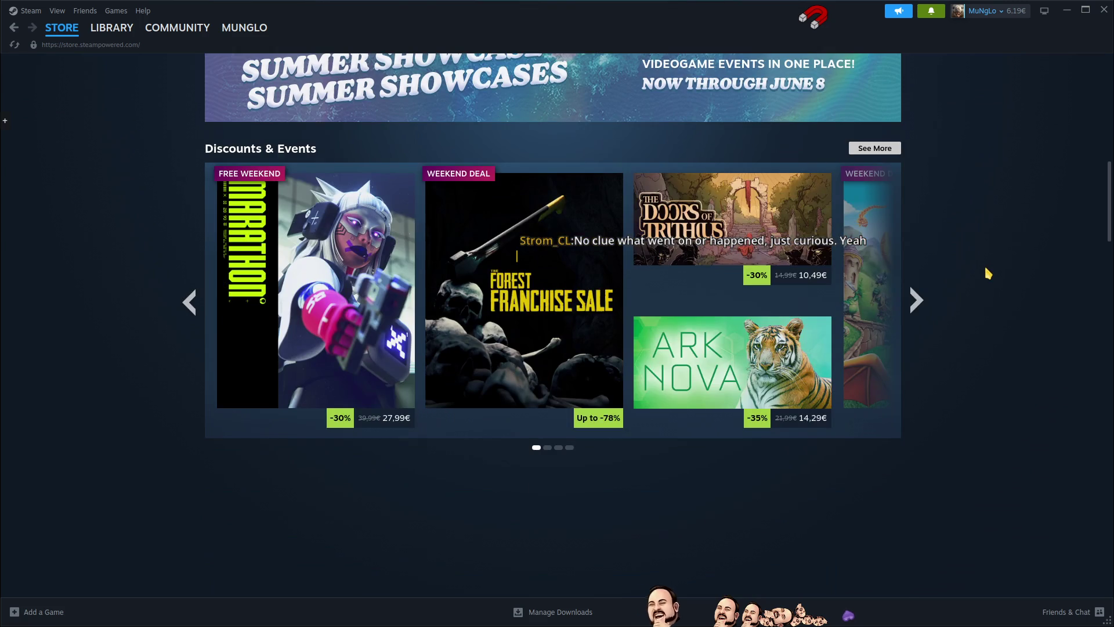
scroll(988, 273, up, 6)
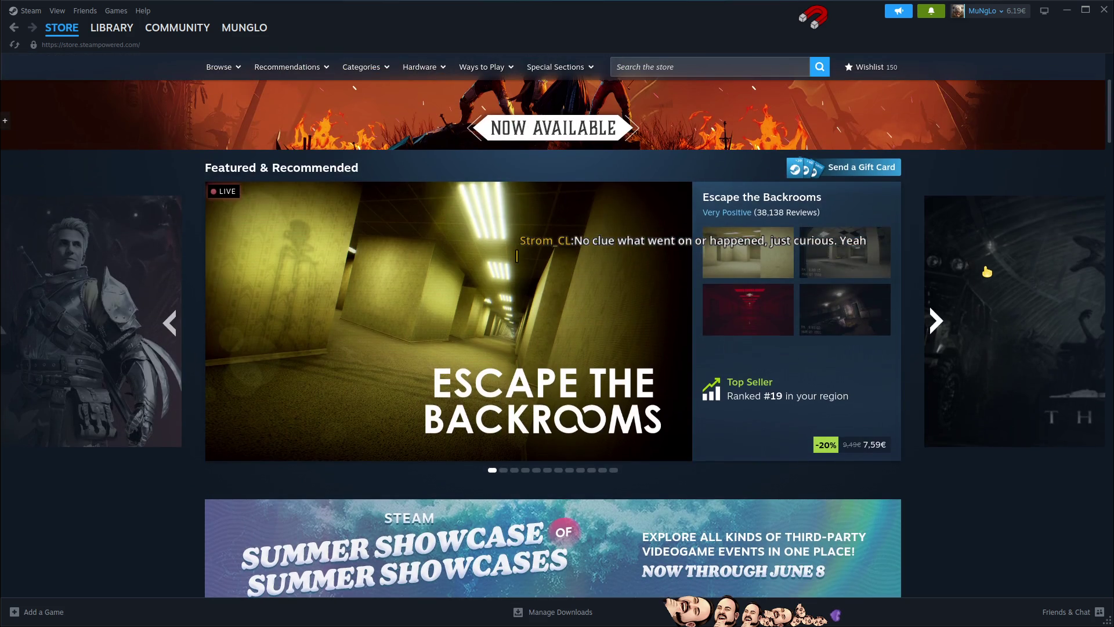
scroll(986, 271, down, 15)
scroll(988, 273, down, 20)
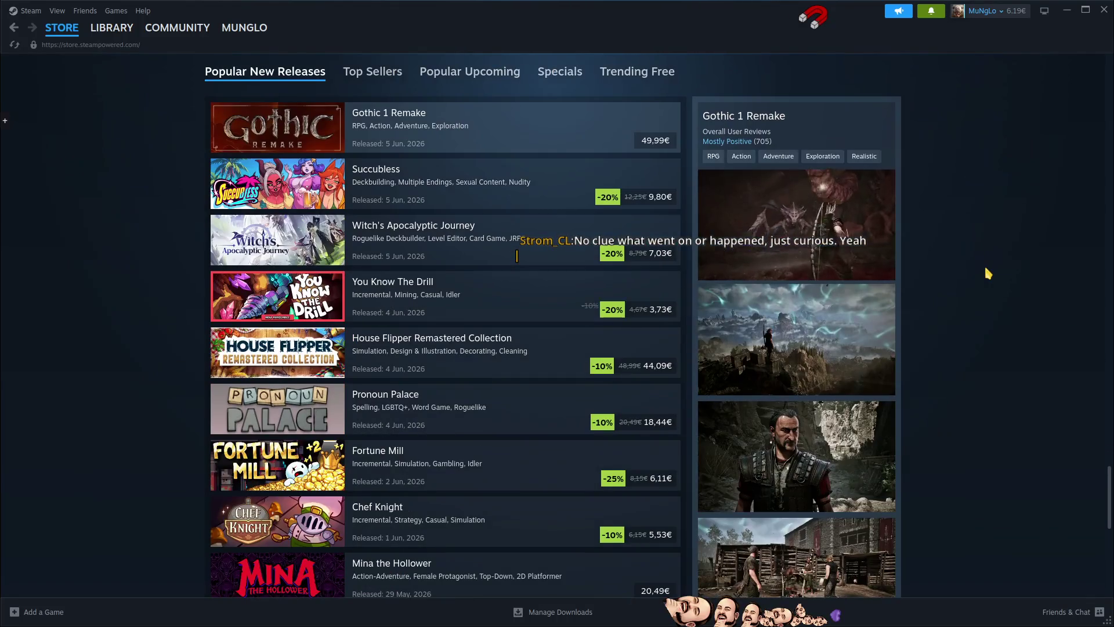
scroll(985, 267, up, 2)
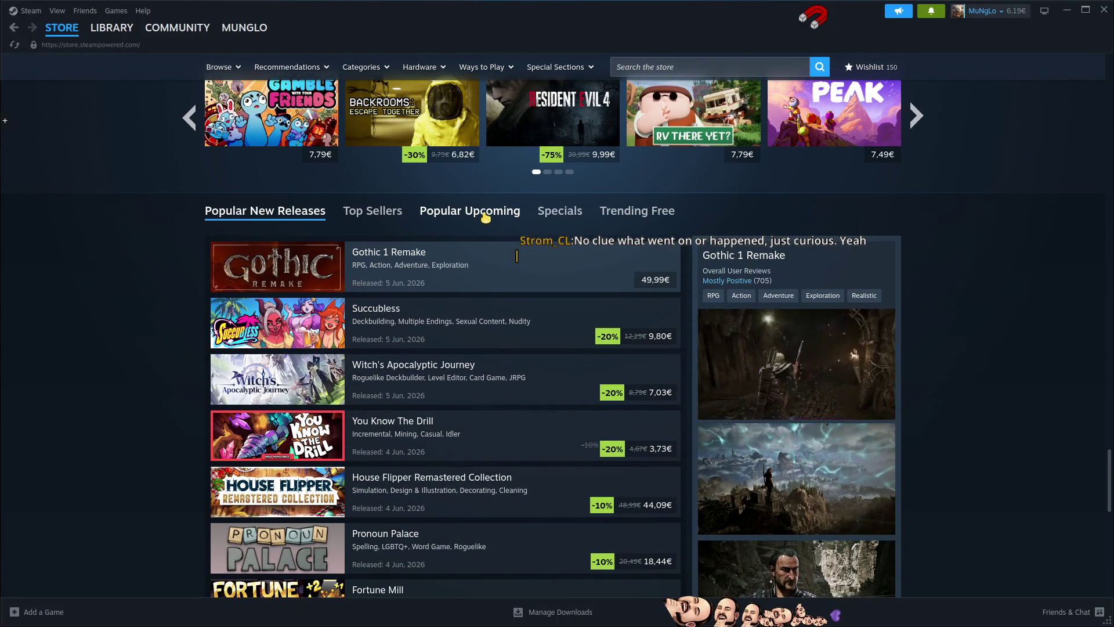
click(486, 217)
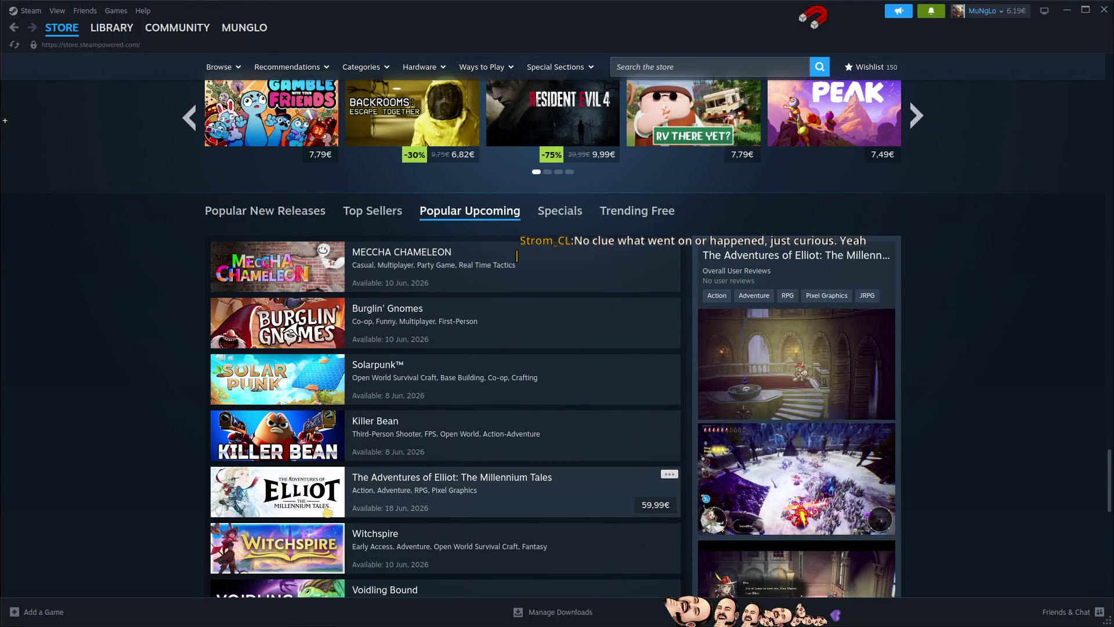
scroll(987, 368, down, 6)
scroll(987, 368, up, 2)
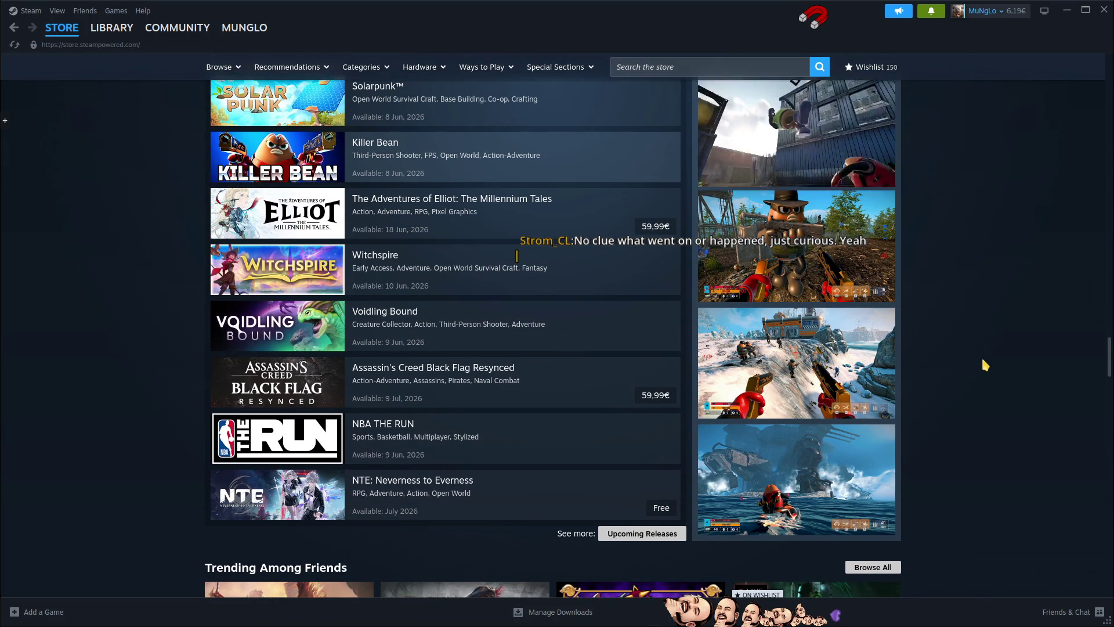
scroll(986, 365, up, 6)
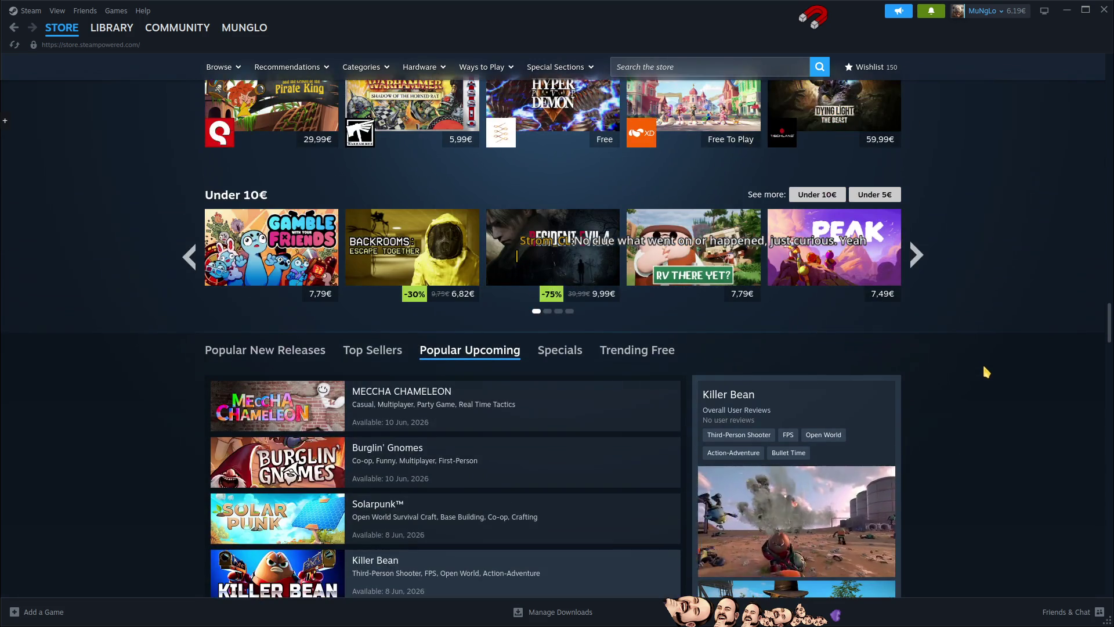
scroll(974, 372, up, 3)
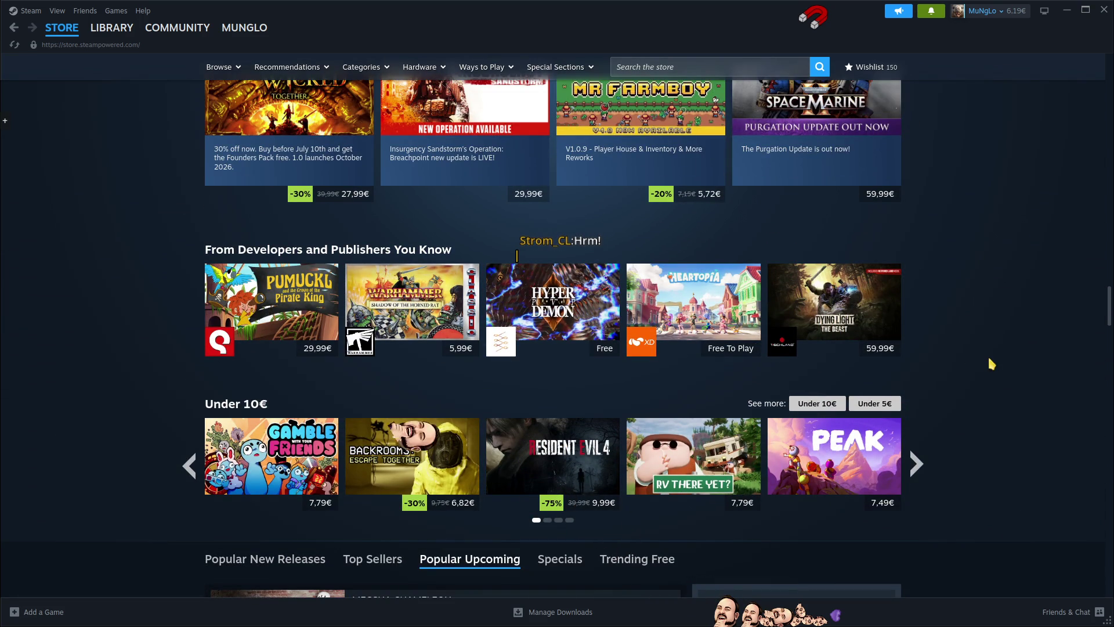
scroll(985, 333, up, 10)
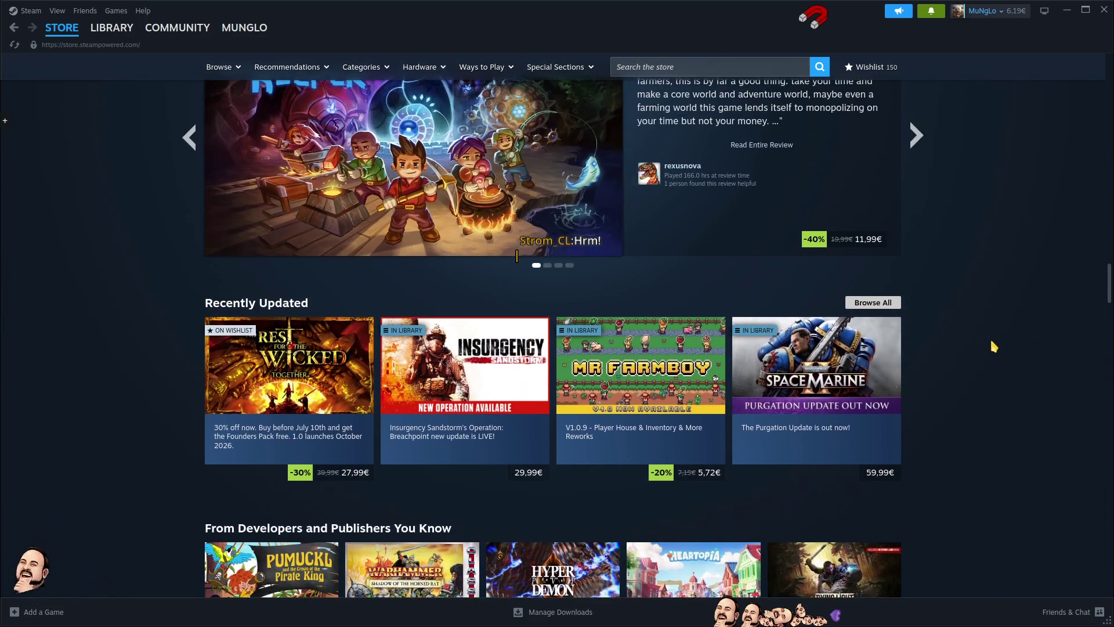
scroll(991, 345, up, 5)
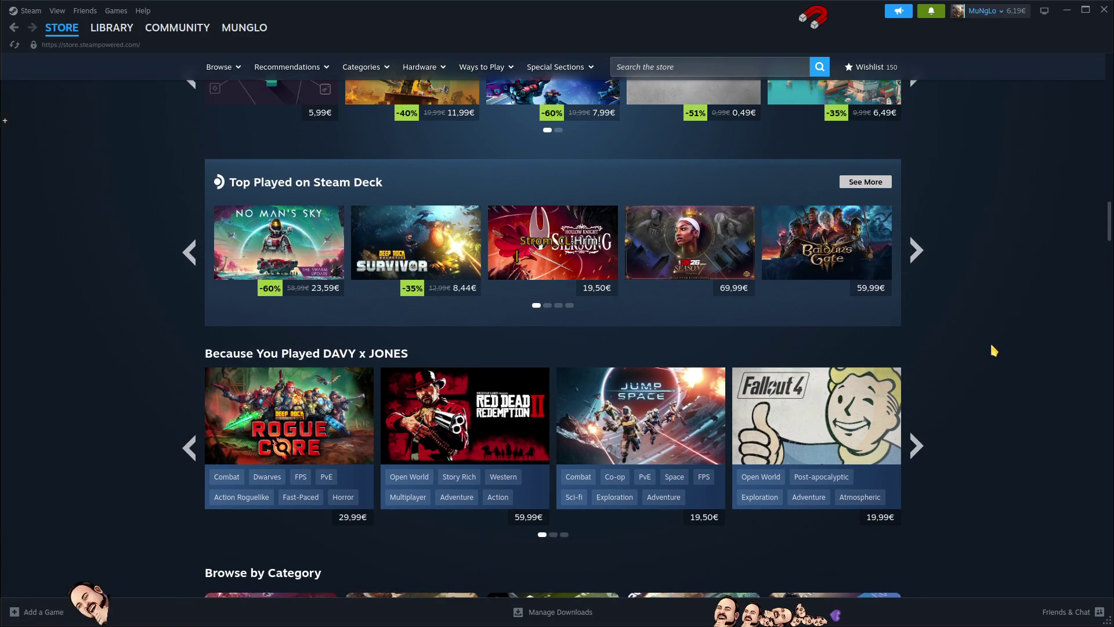
scroll(993, 349, up, 3)
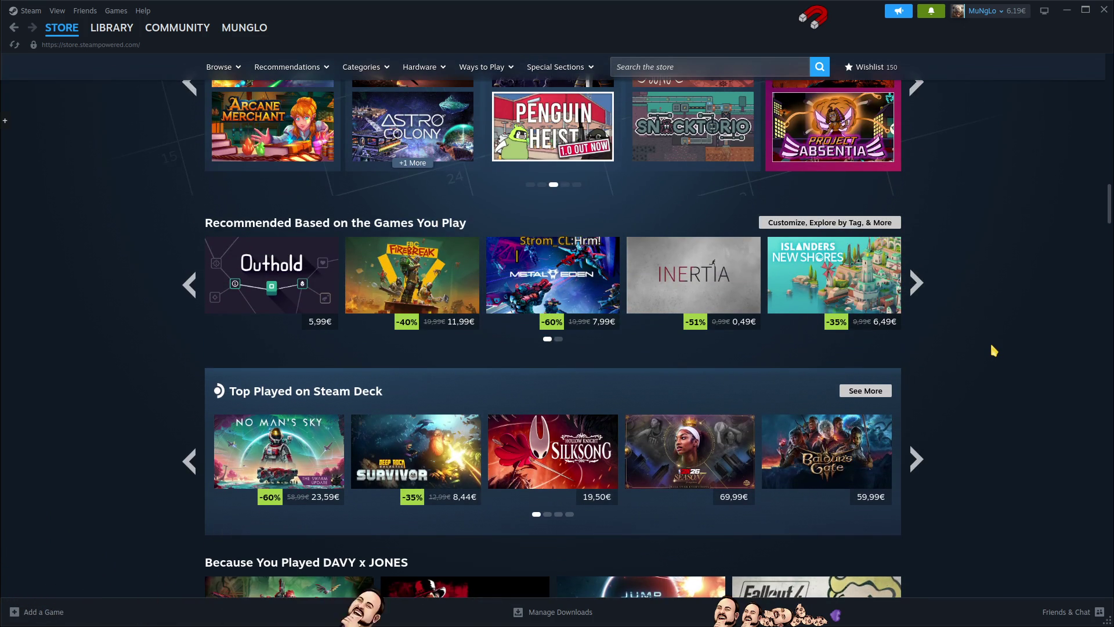
scroll(990, 341, up, 3)
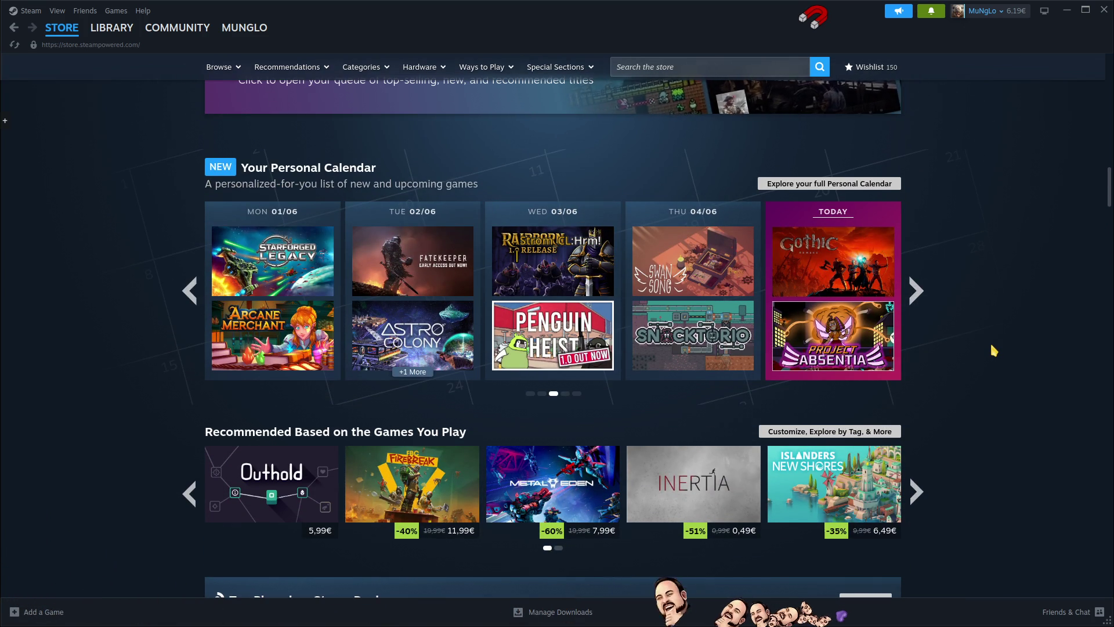
scroll(990, 341, up, 2)
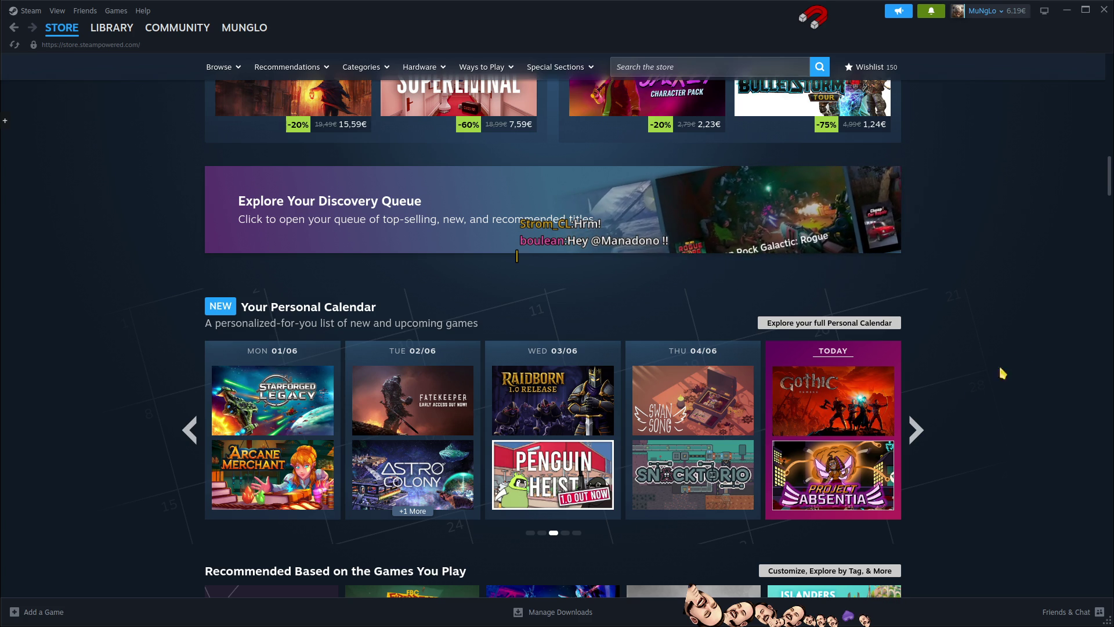
Step: Page the Personal Calendar to the 08/06 week and open Tabletop Tavern's store page
click(917, 430)
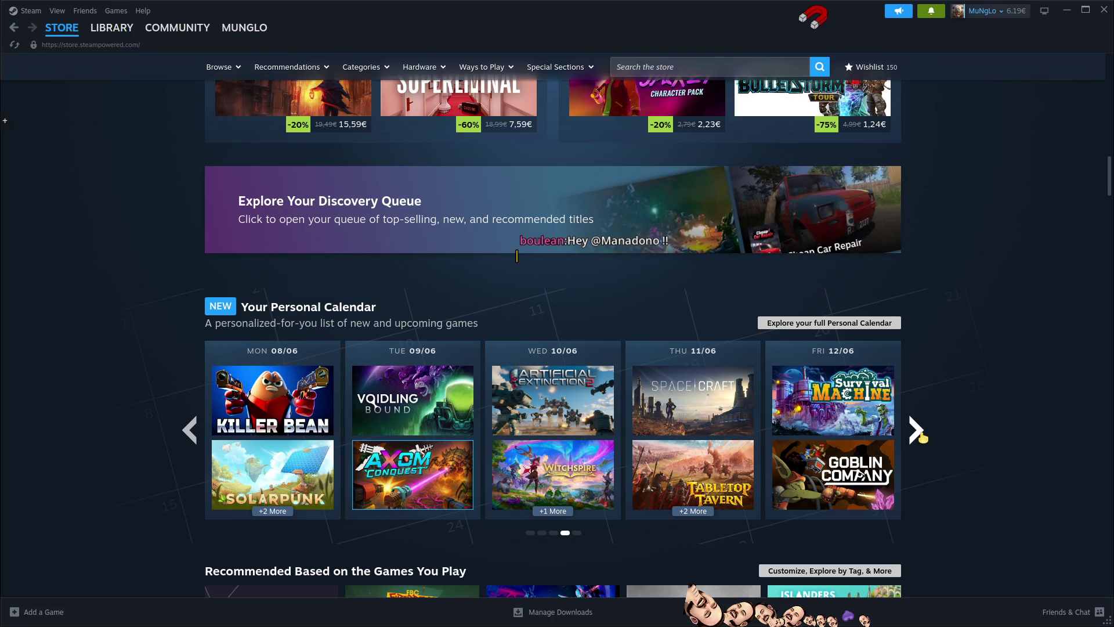
click(917, 430)
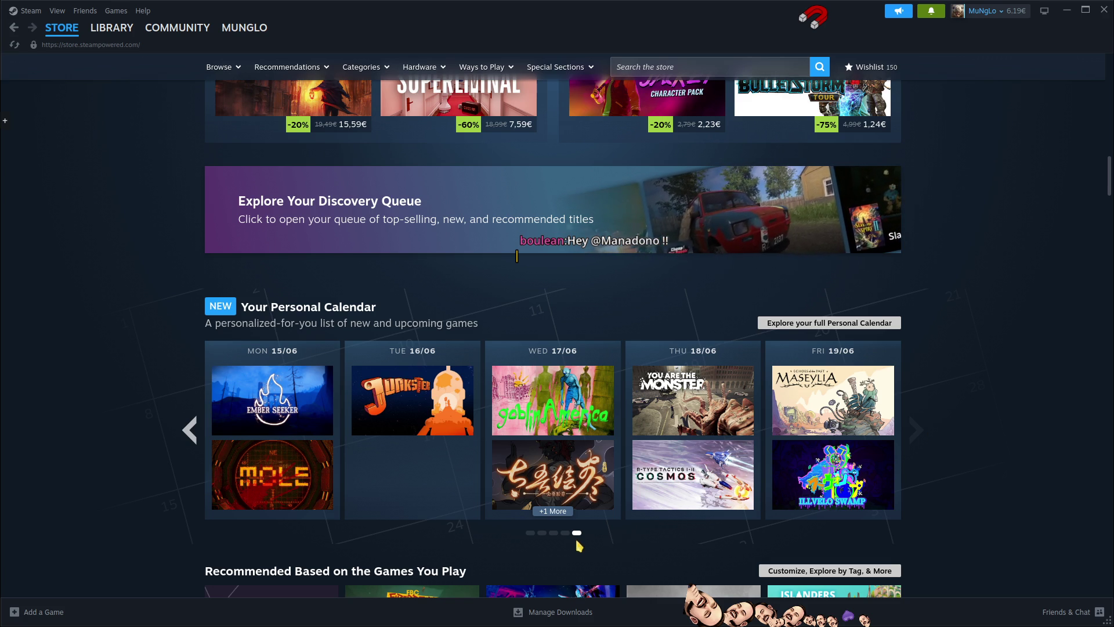
click(189, 430)
click(189, 431)
click(188, 430)
click(188, 430)
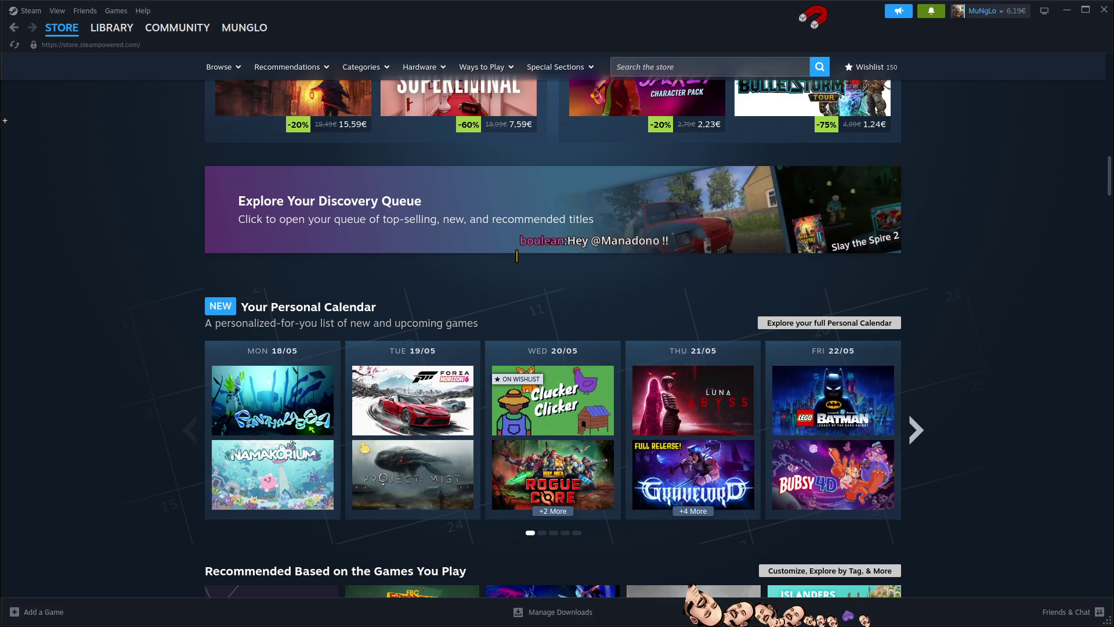
mouse_move(365, 459)
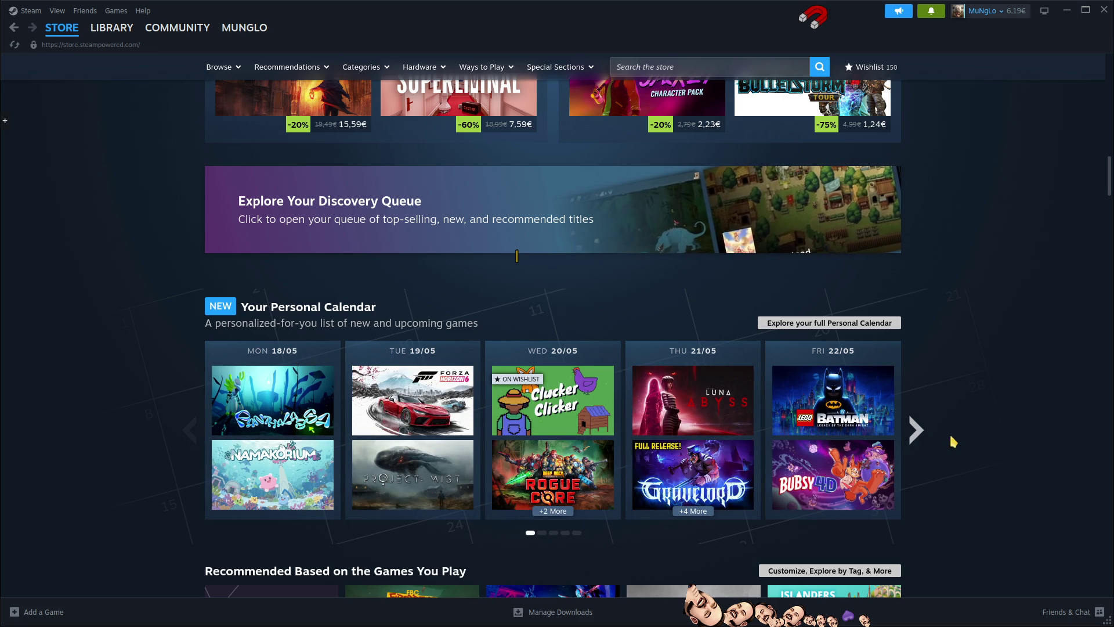
click(916, 431)
click(916, 434)
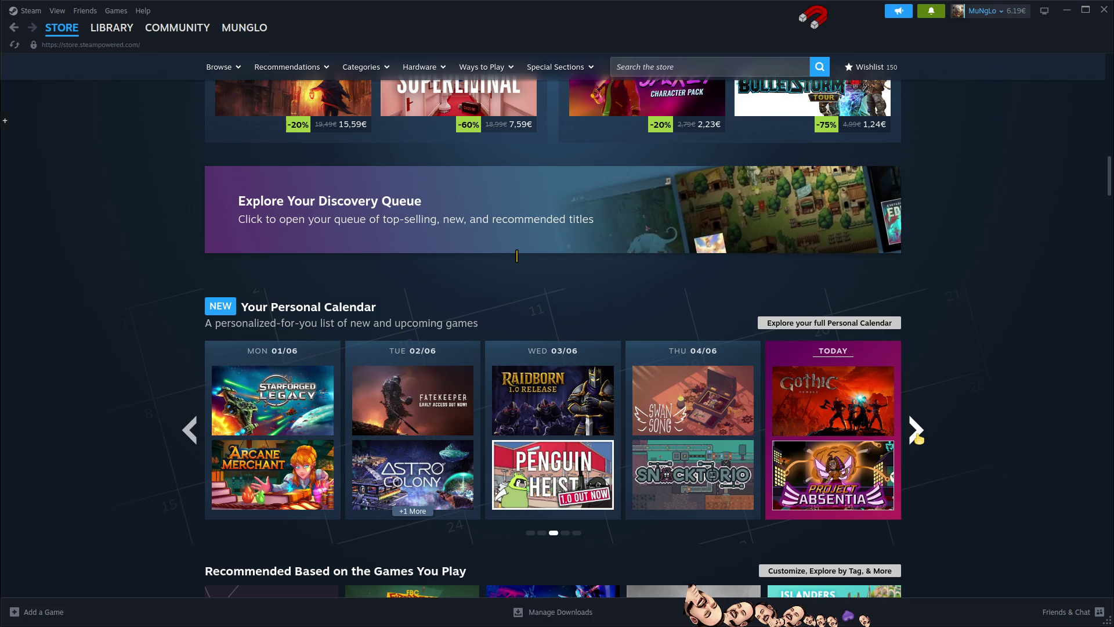
click(916, 434)
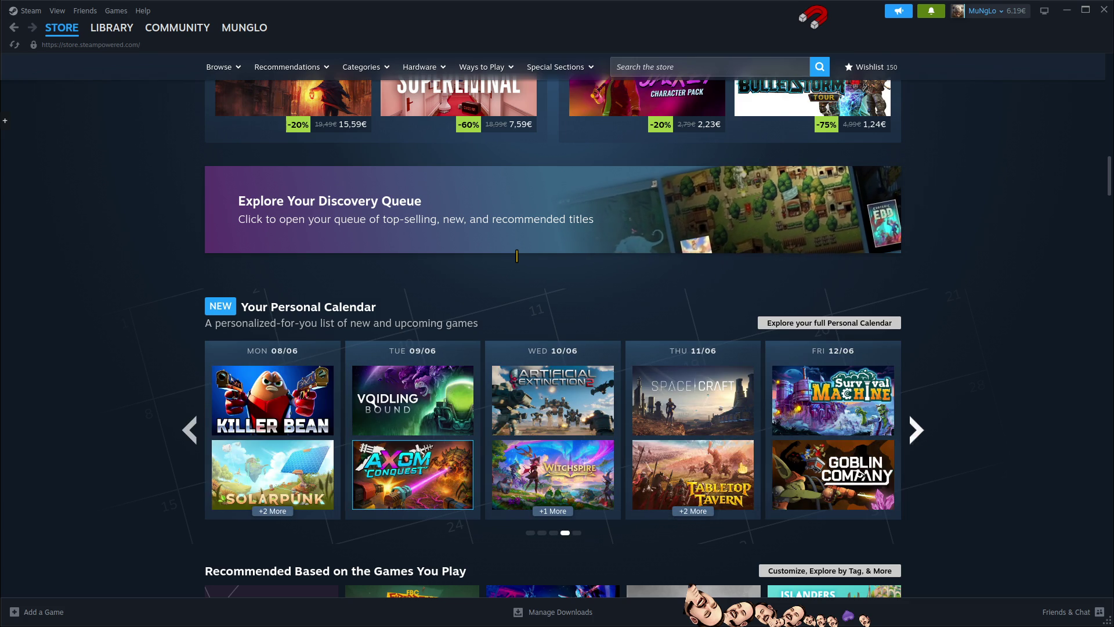
click(673, 481)
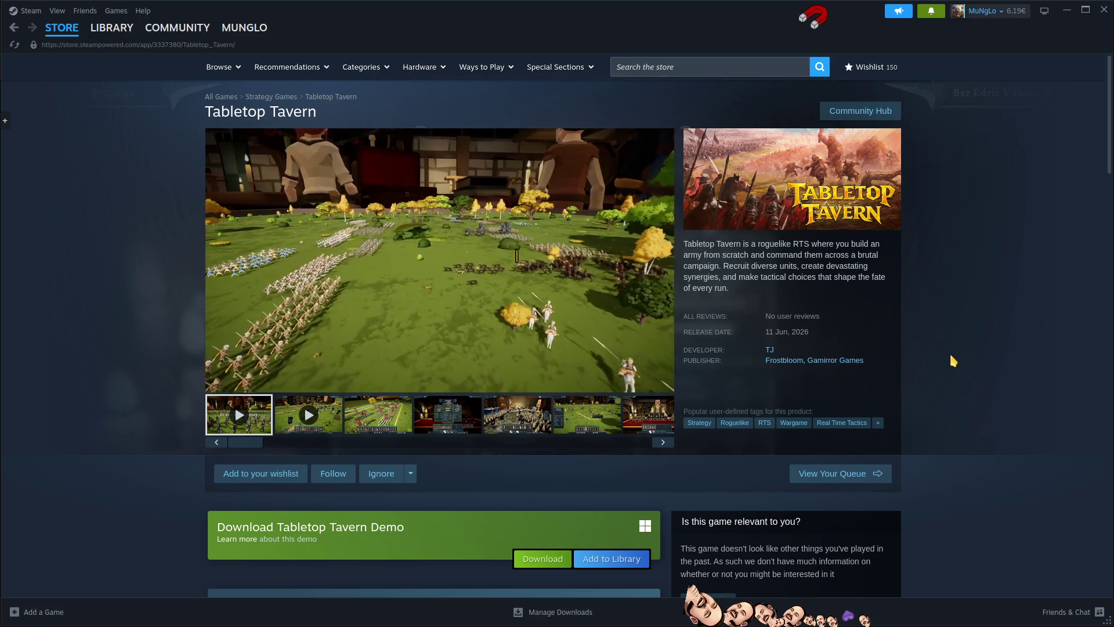
Step: Scroll through the Tabletop Tavern store page to view its trailer and details
scroll(966, 359, down, 5)
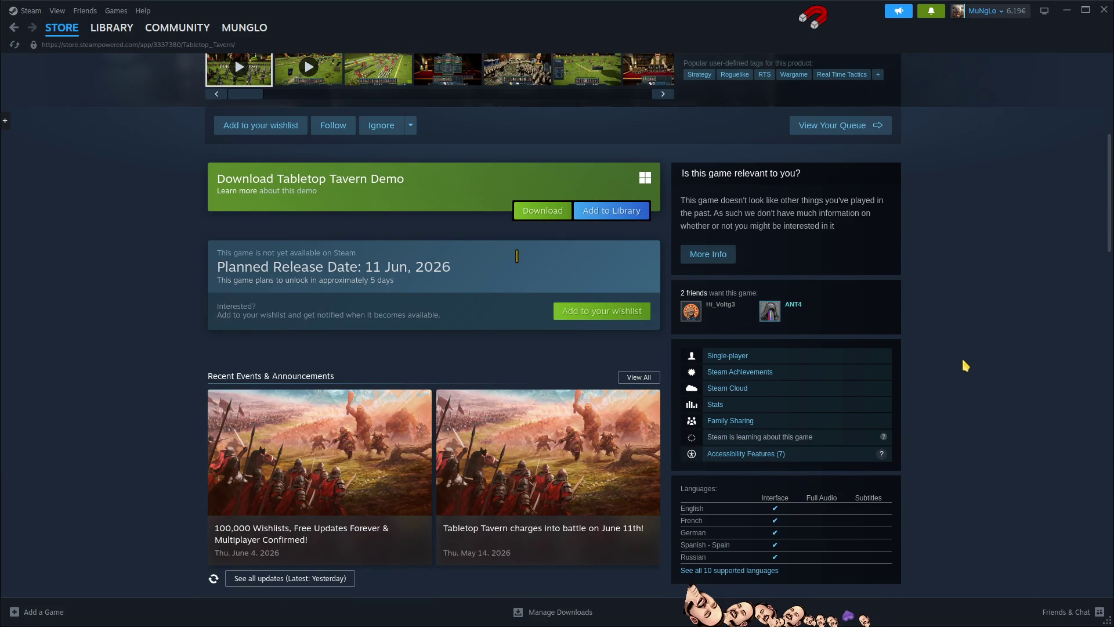
scroll(963, 360, up, 5)
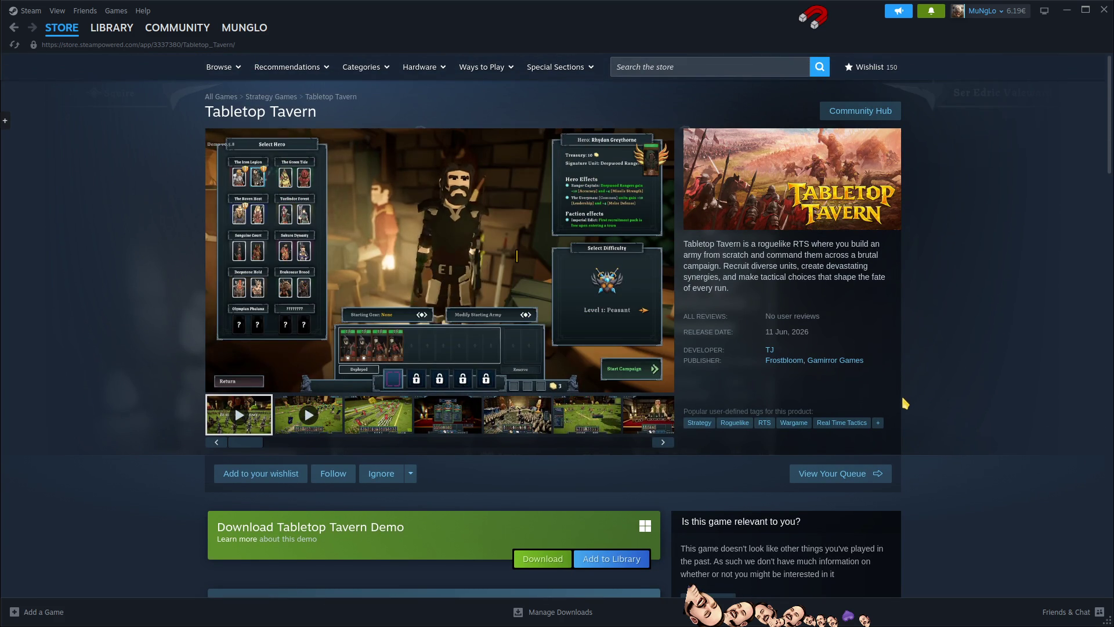
mouse_move(415, 385)
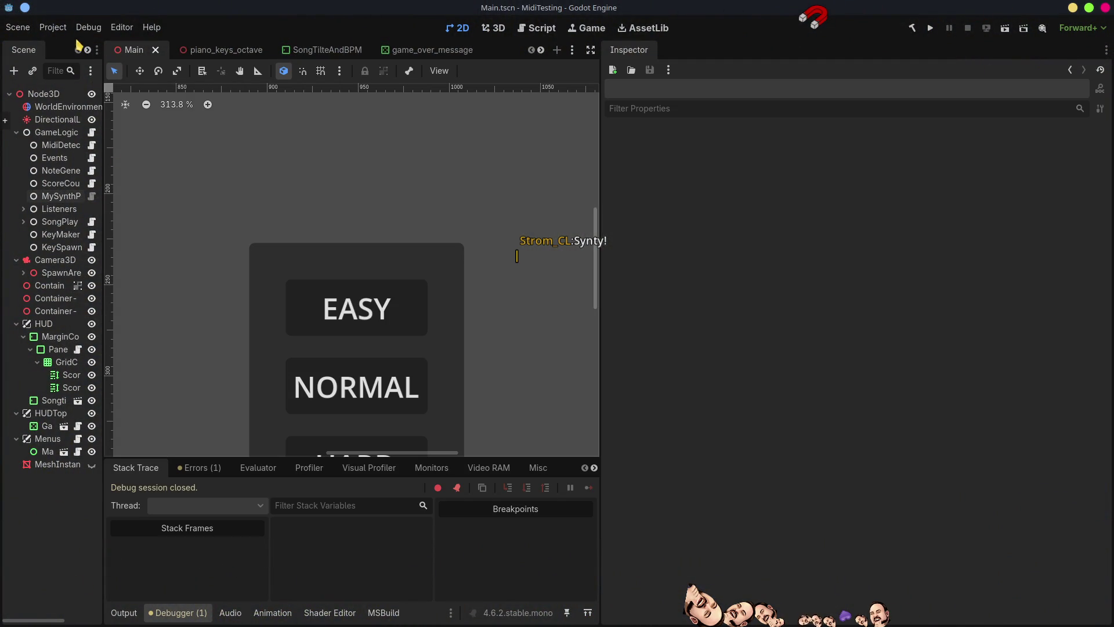
Step: Open the Project Export dialog, then enlarge and reposition it
click(51, 27)
mouse_move(99, 79)
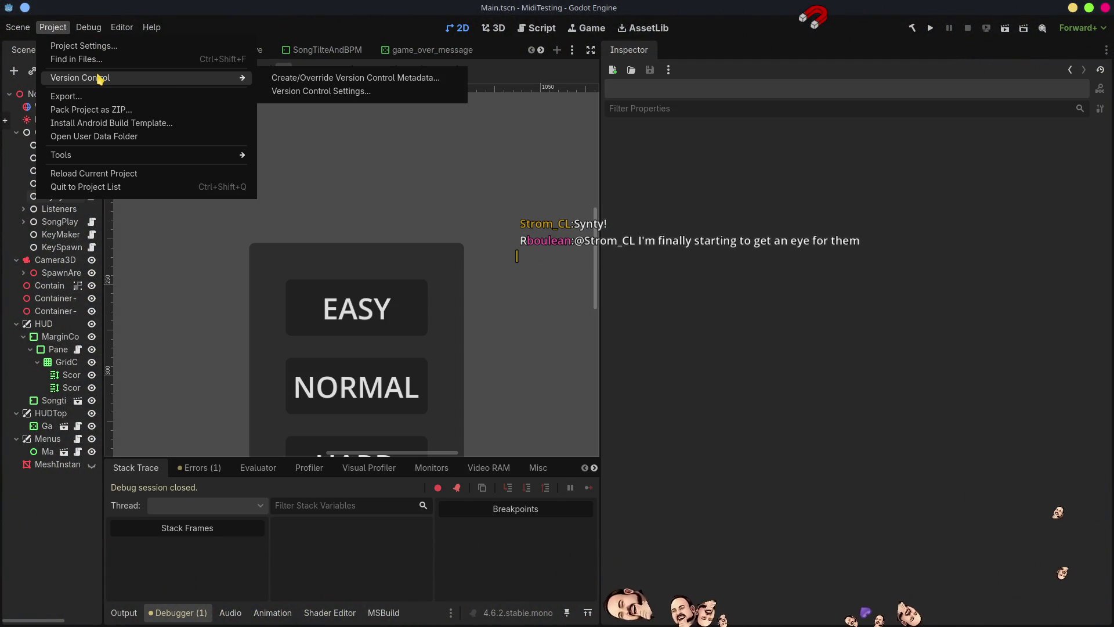
click(65, 97)
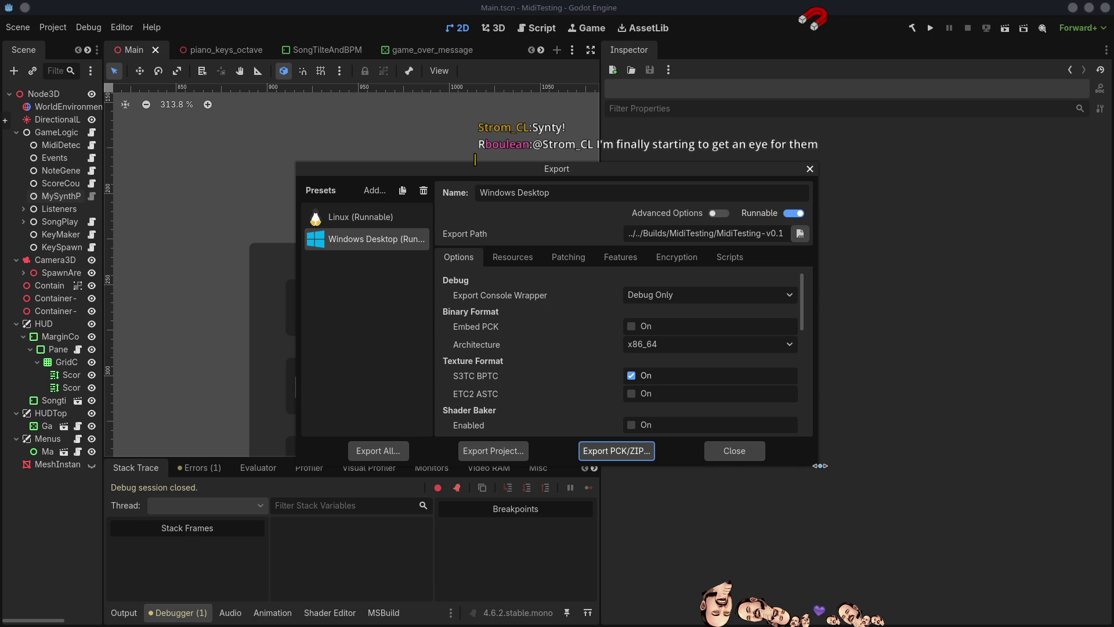
mouse_move(822, 472)
mouse_down()
mouse_move(859, 518)
mouse_move(1007, 548)
mouse_up()
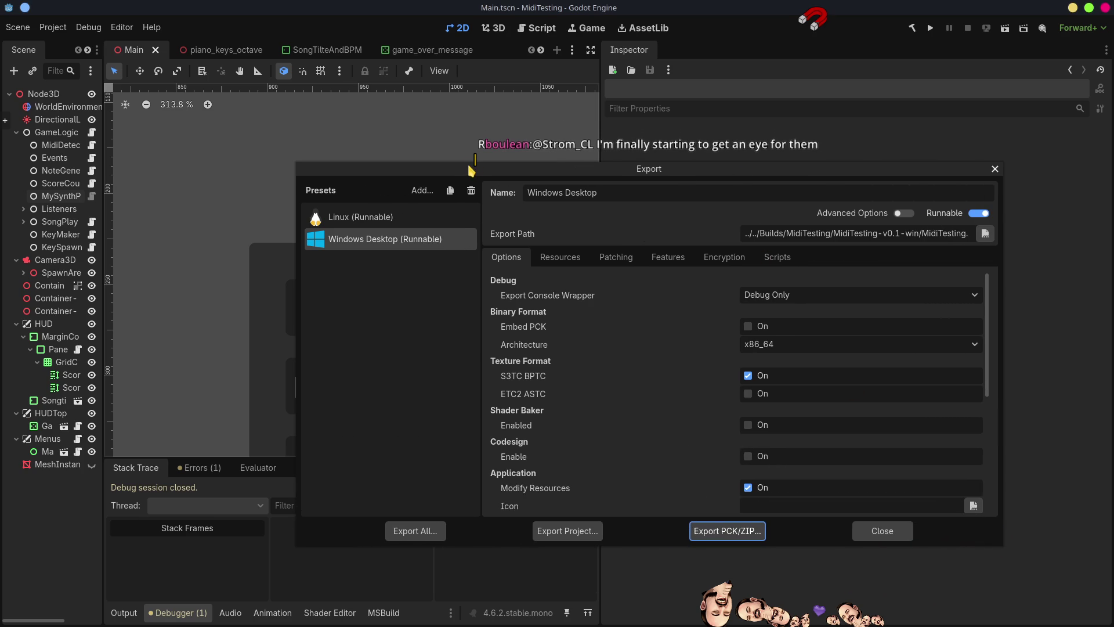
drag(457, 172, 273, 183)
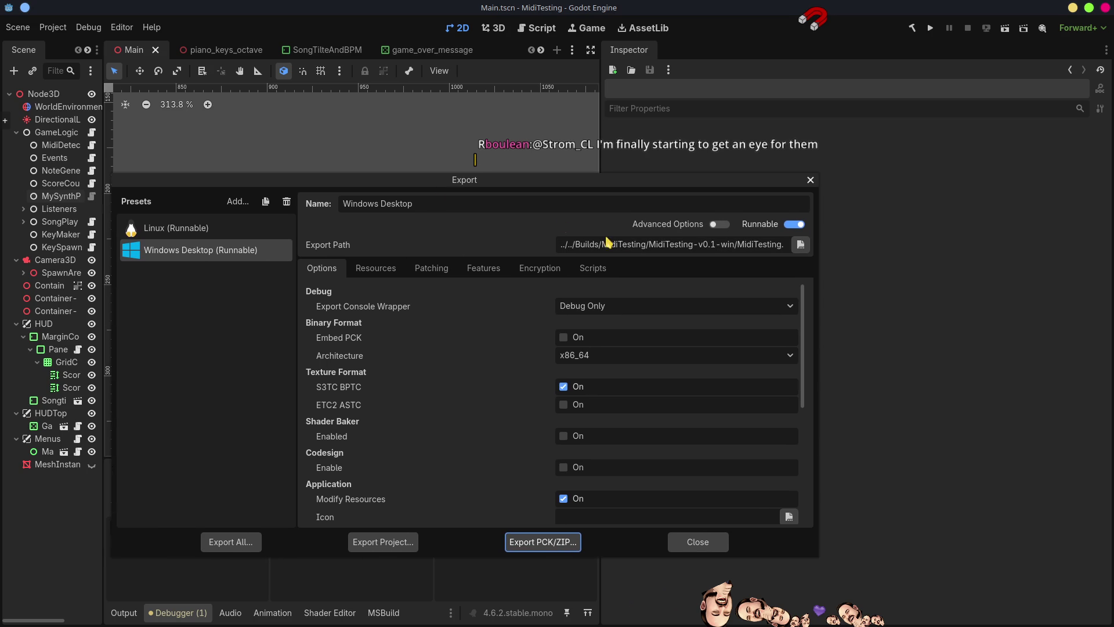
Step: Change the Windows Desktop and Linux export paths from v0.1 to v0.2 and recheck both presets
click(713, 246)
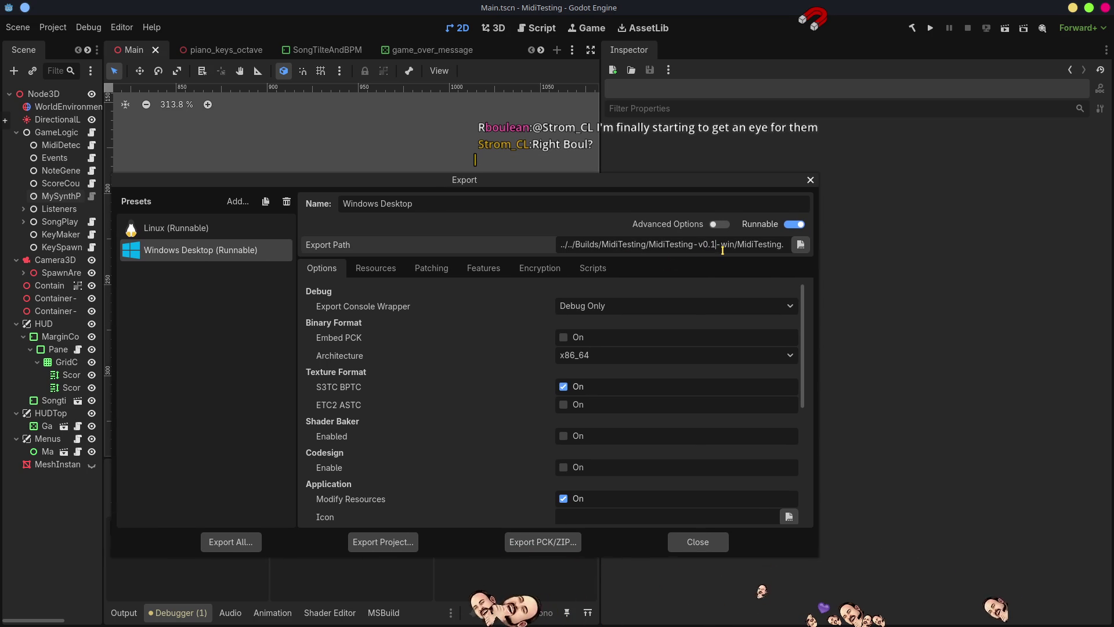
key(BackSpace)
text(2)
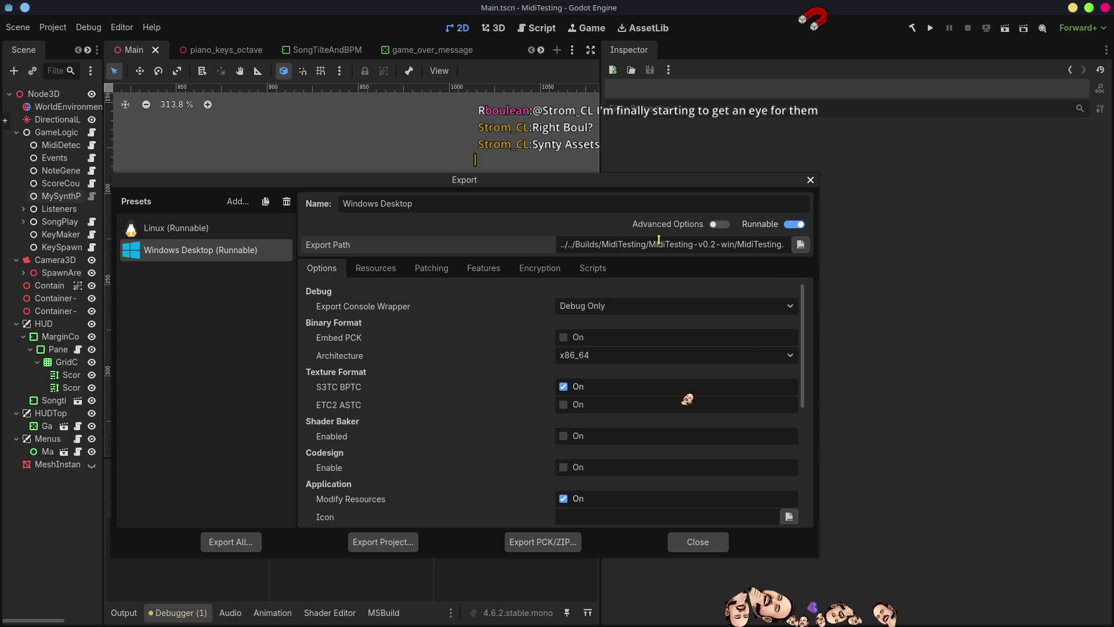
click(206, 231)
click(719, 237)
key(BackSpace)
text(2)
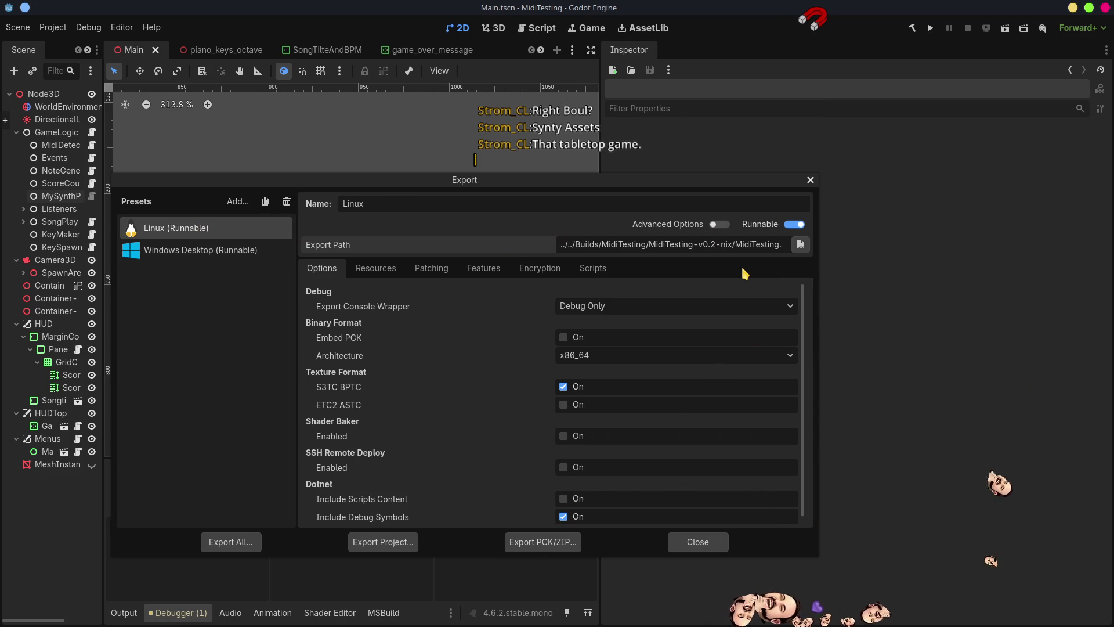
click(223, 249)
click(212, 229)
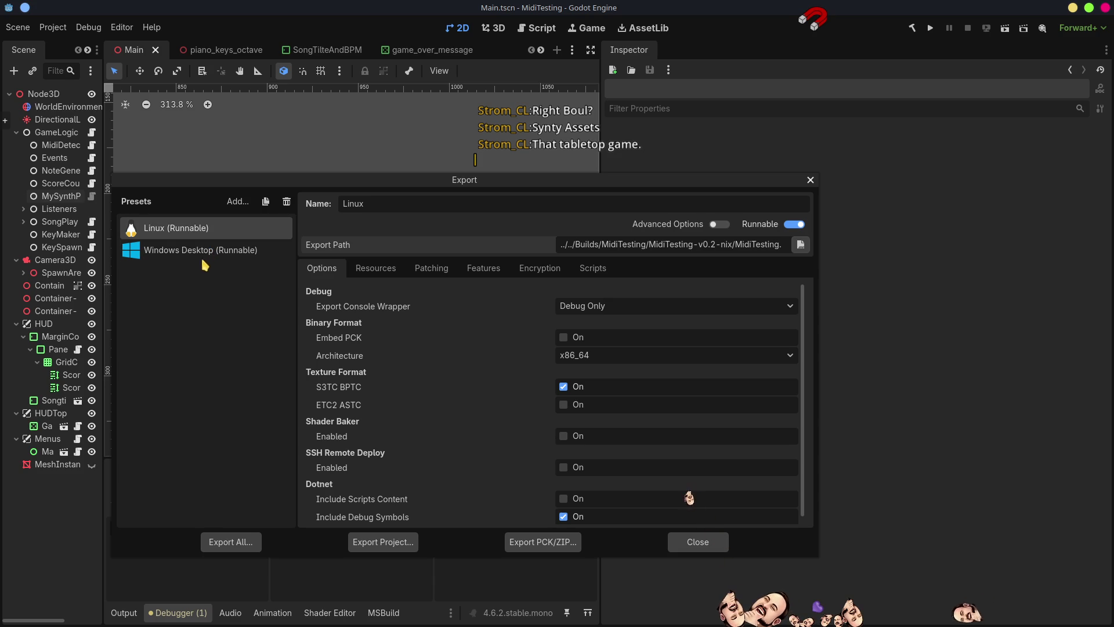
click(198, 254)
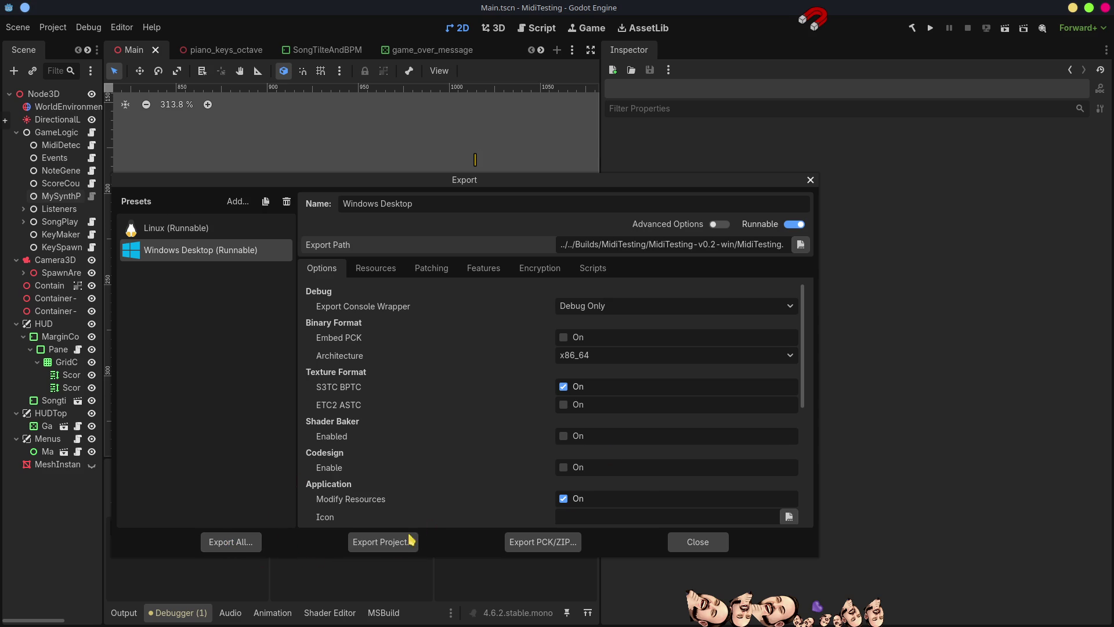
Step: Export all presets as Release builds and close the Export window
click(239, 548)
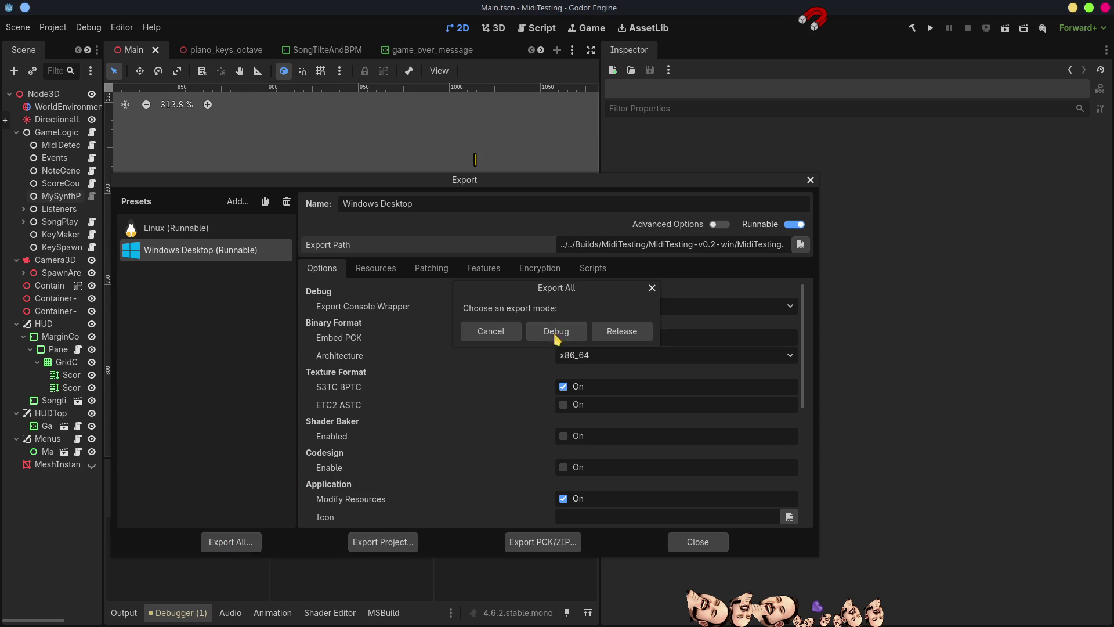
click(667, 332)
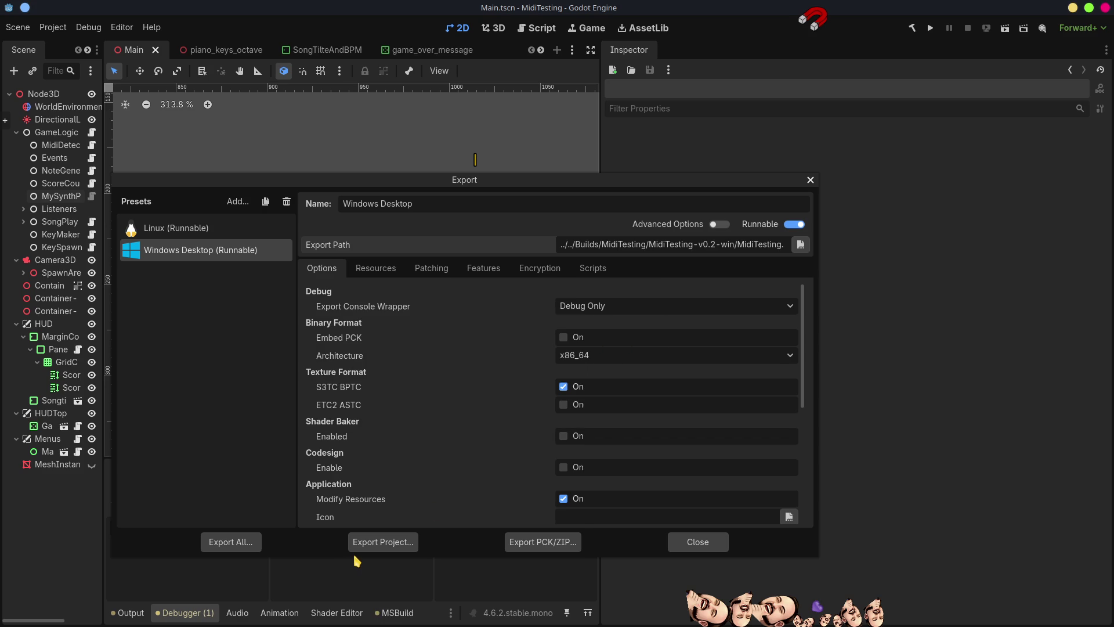
click(811, 181)
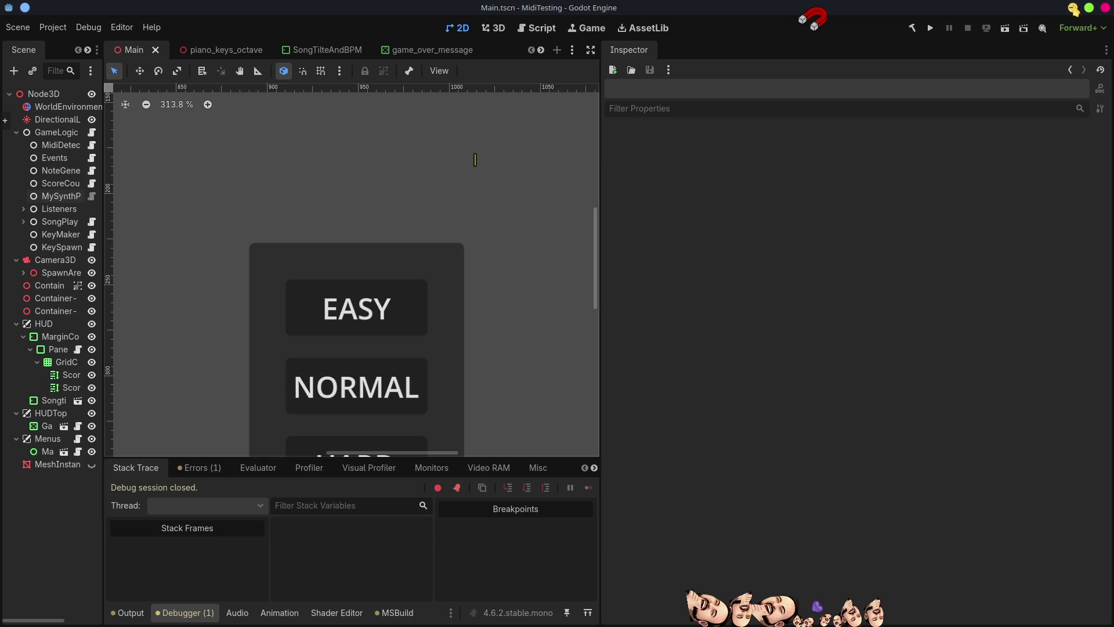
Step: In split view, copy the MidiTesting project's Songs folder into MidiTesting-v0.2-nix
key(super+Page_Down)
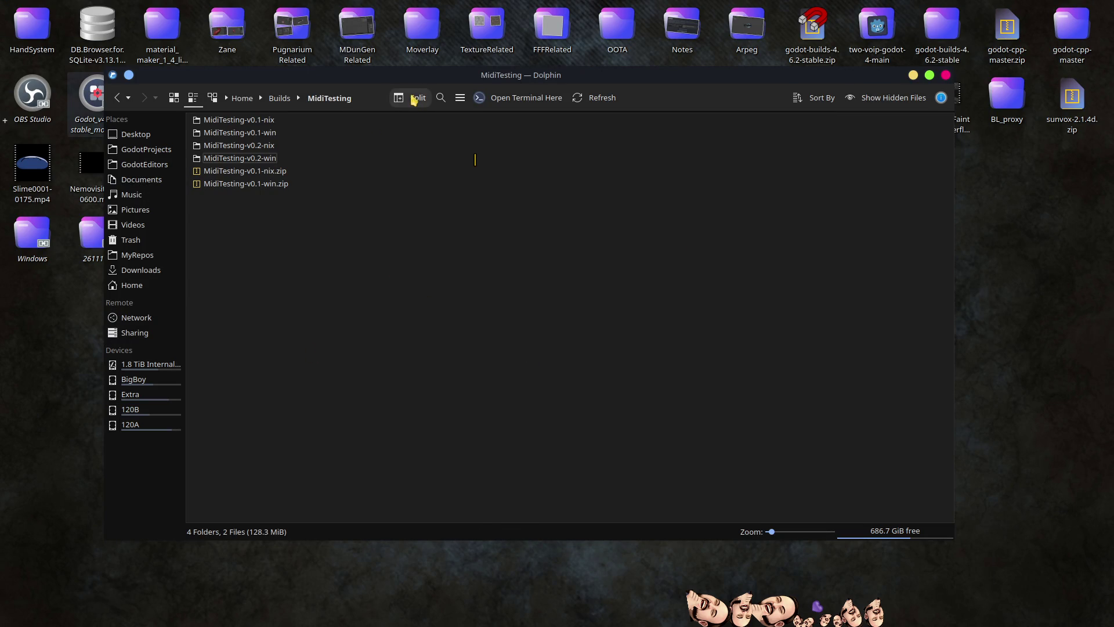
click(415, 99)
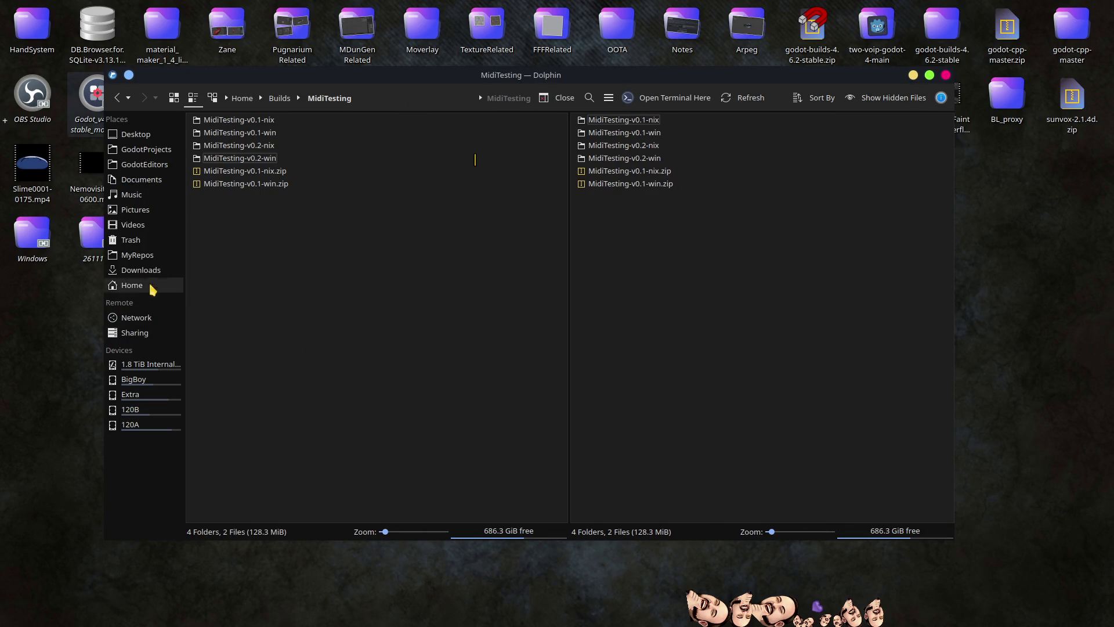
click(145, 149)
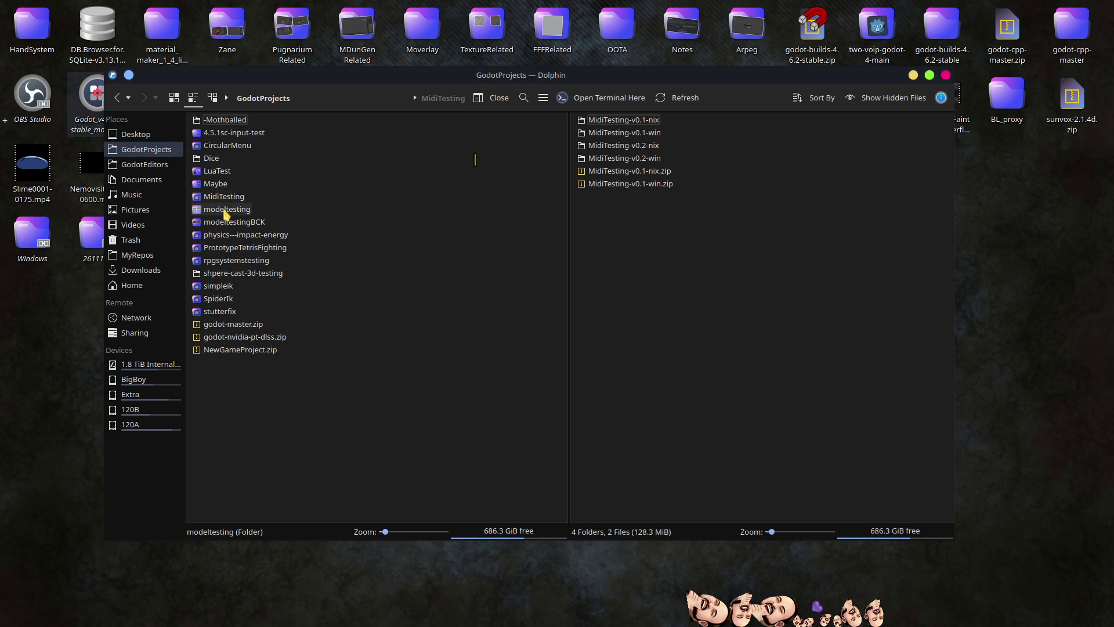
double_click(225, 197)
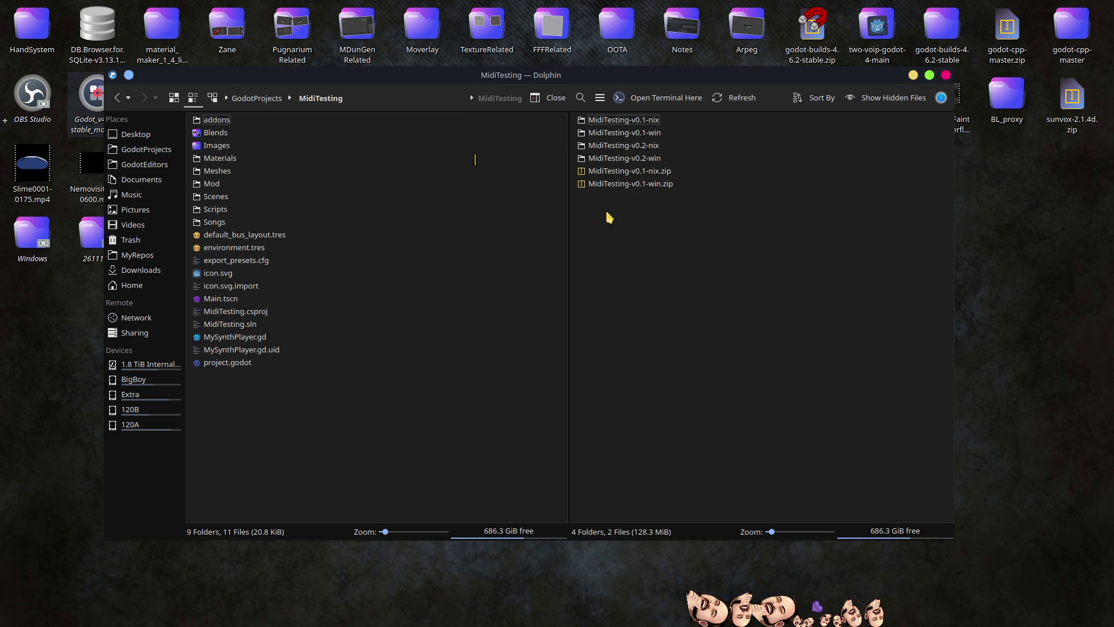
double_click(643, 147)
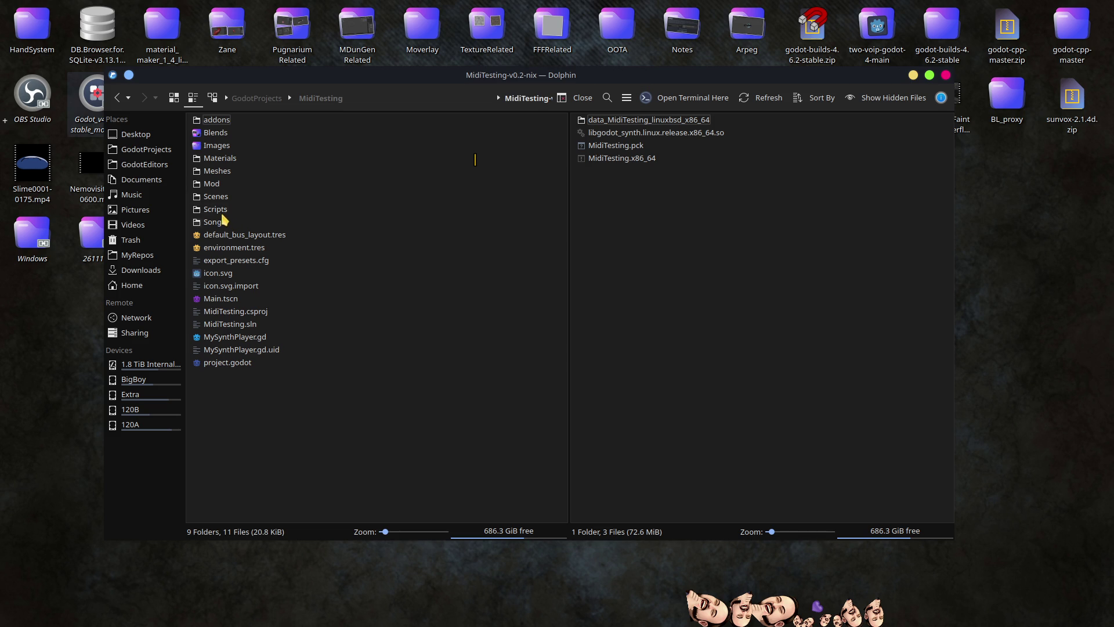
mouse_move(215, 222)
mouse_down()
mouse_move(455, 236)
mouse_move(637, 270)
mouse_up()
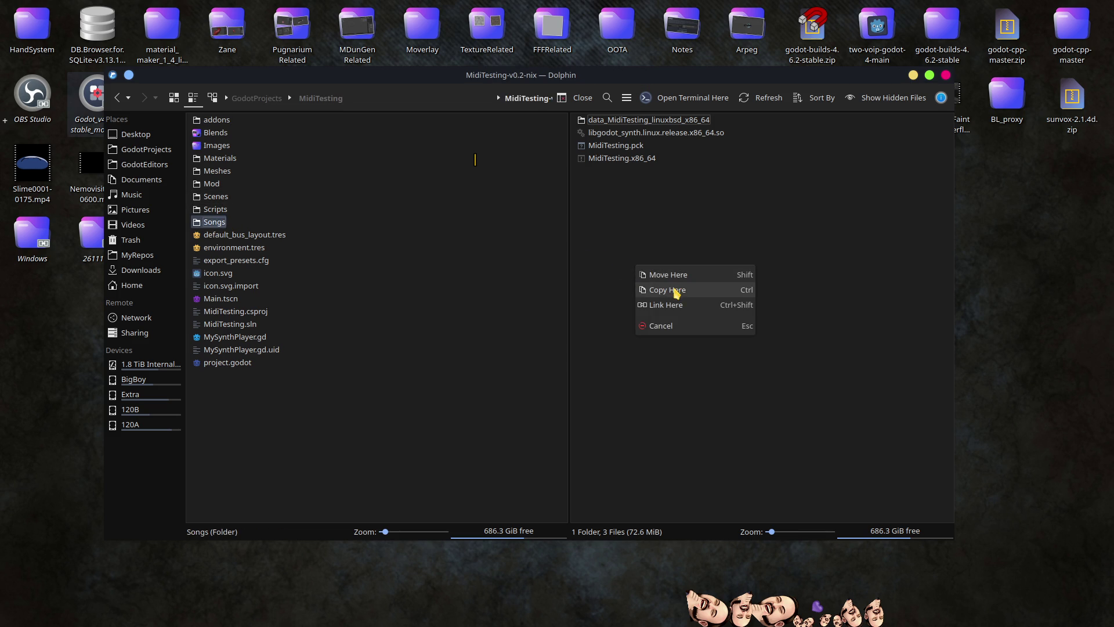
click(677, 291)
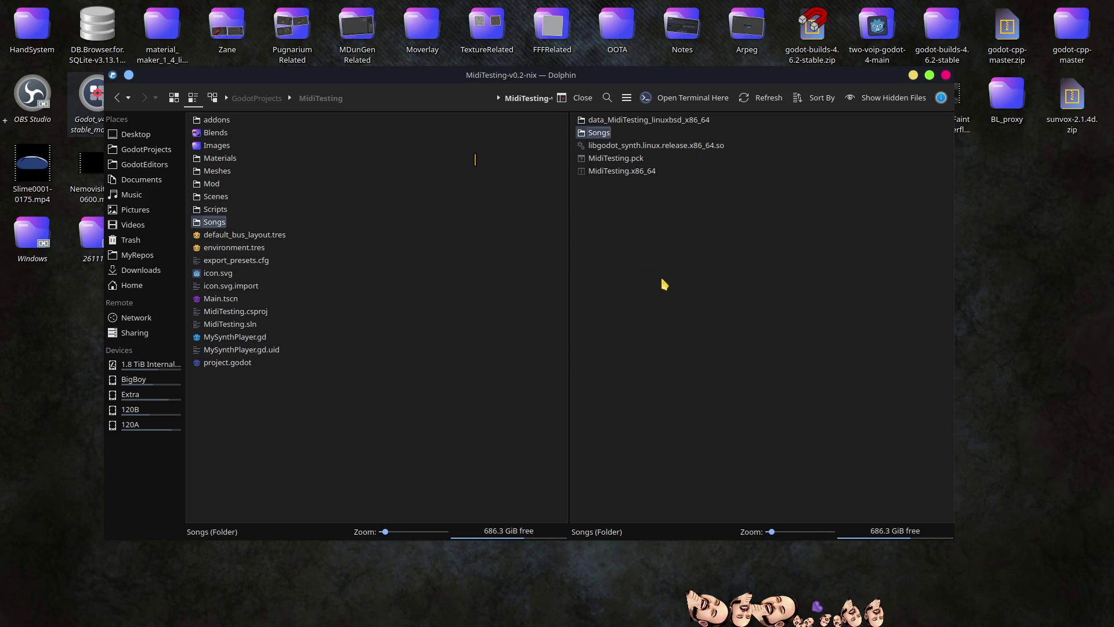
Step: Delete the twinkle-twinkle-little-star, sandstorm and Mario Bros. MIDI files from the copied Songs folder
double_click(599, 134)
click(618, 159)
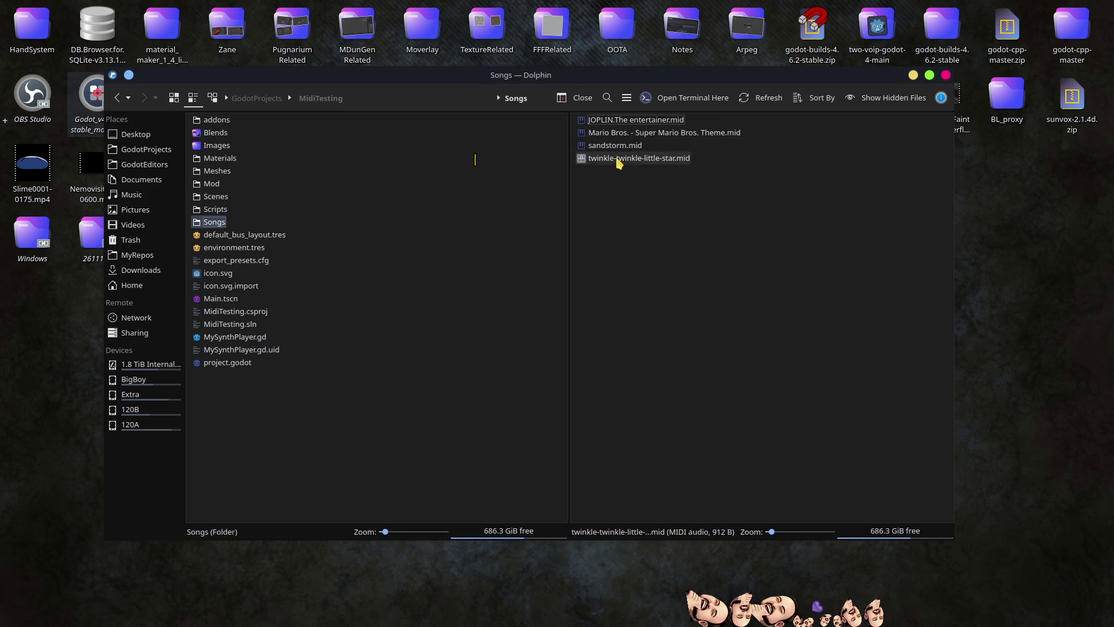
shift+click(610, 137)
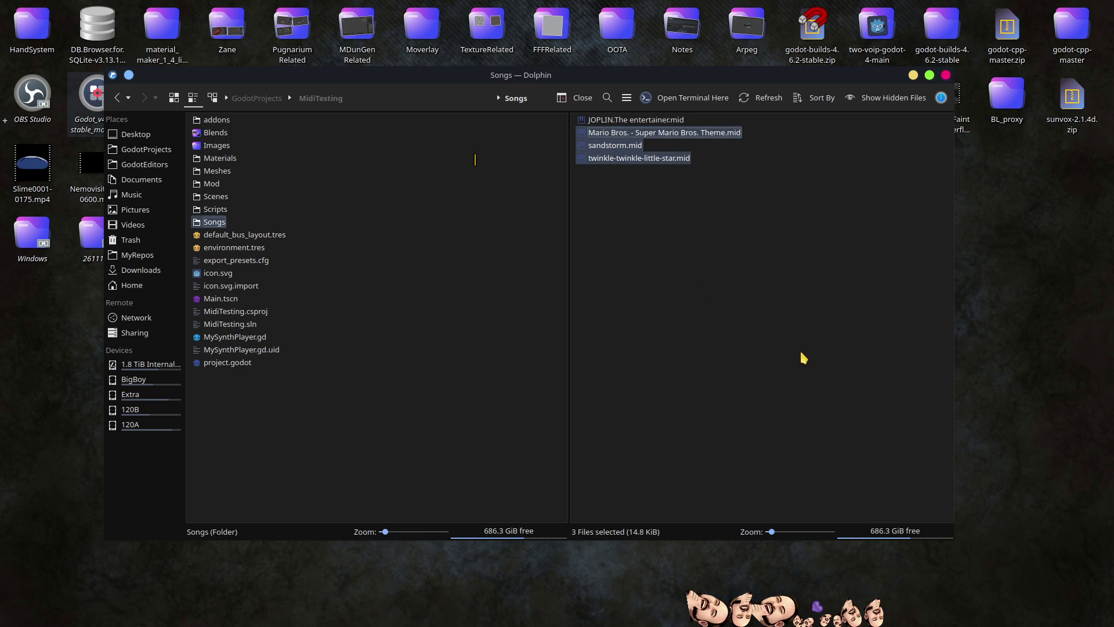
key(Delete)
key(BackSpace)
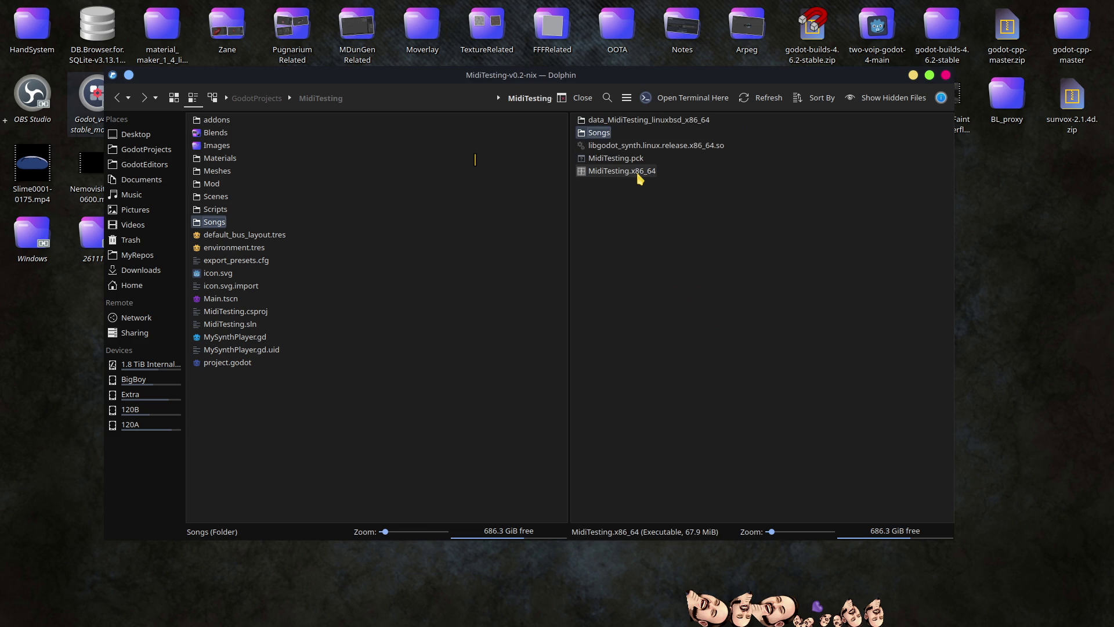
double_click(641, 177)
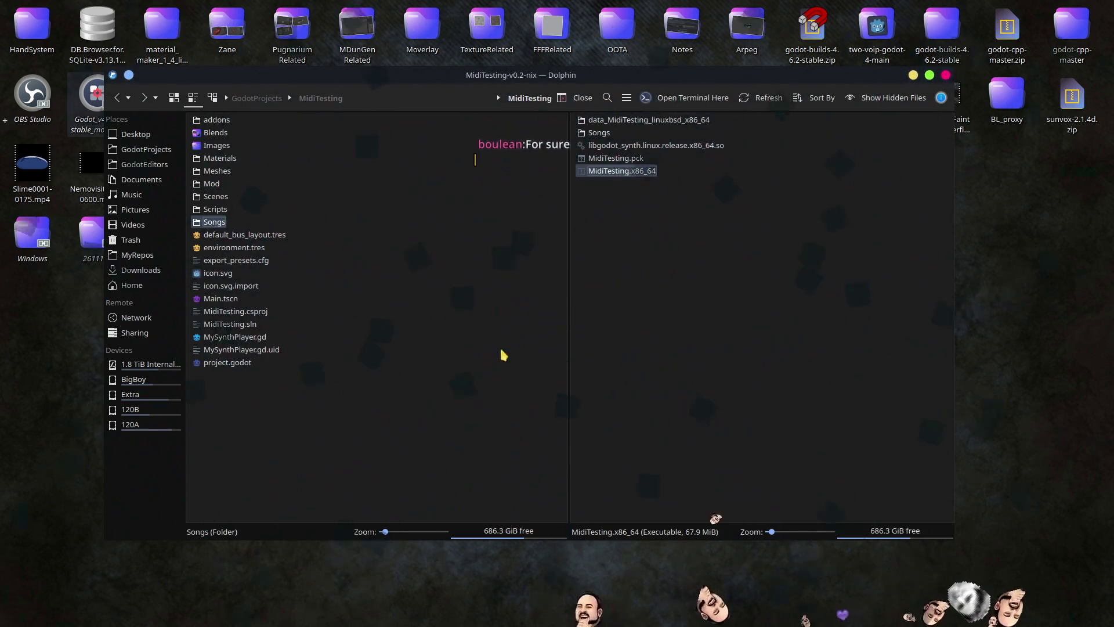
click(772, 444)
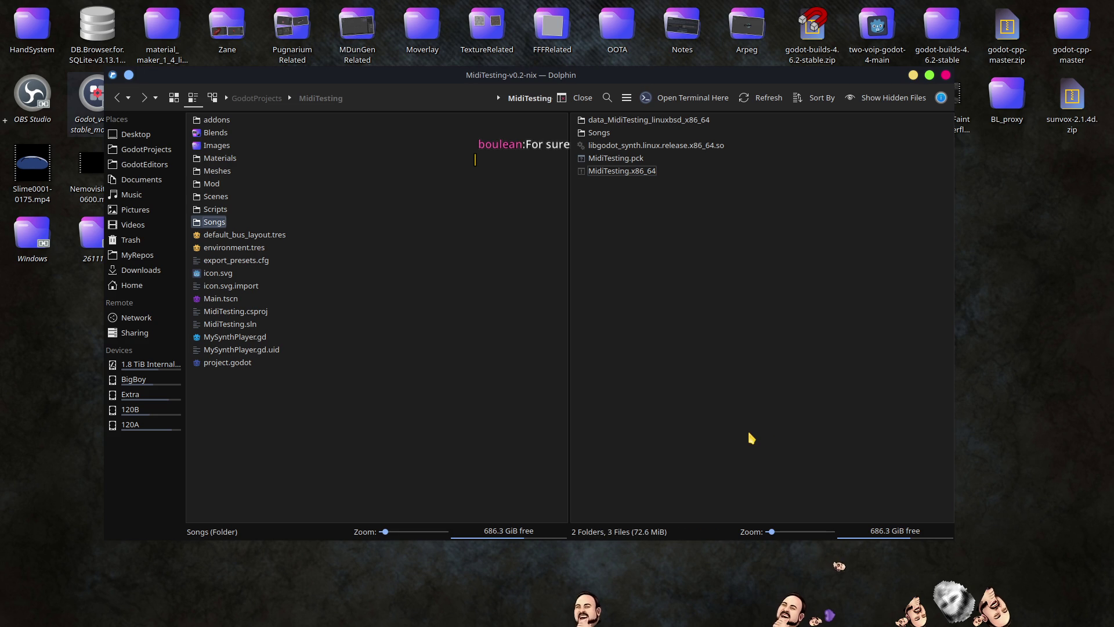
Step: Point the left view to Home > Builds > MidiTesting > MidiTesting-v0.2-win
right_click(599, 134)
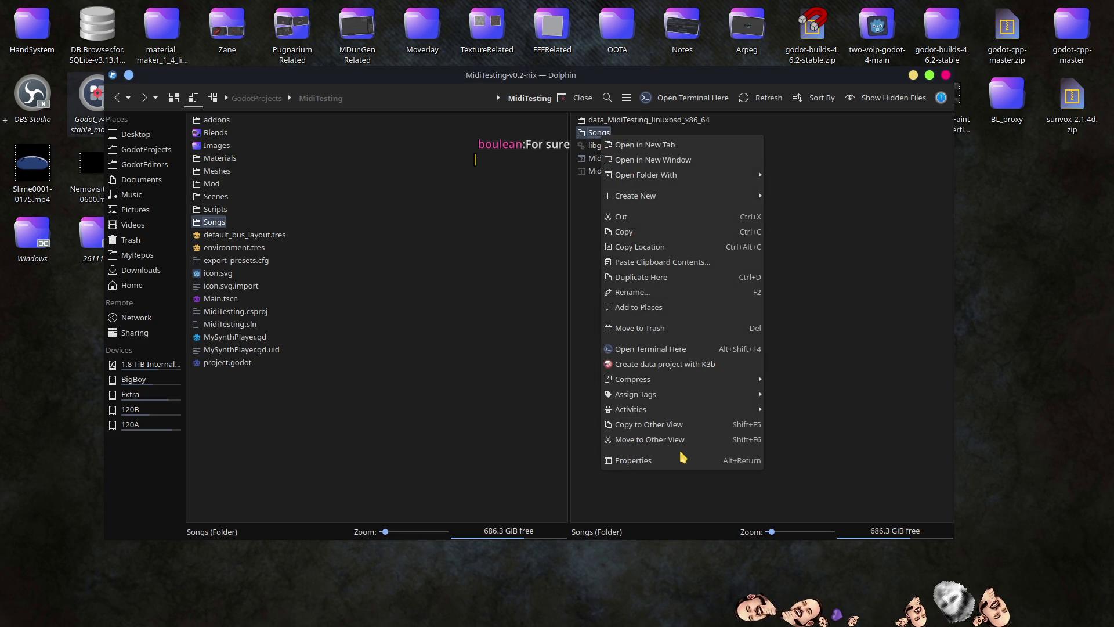
key(Escape)
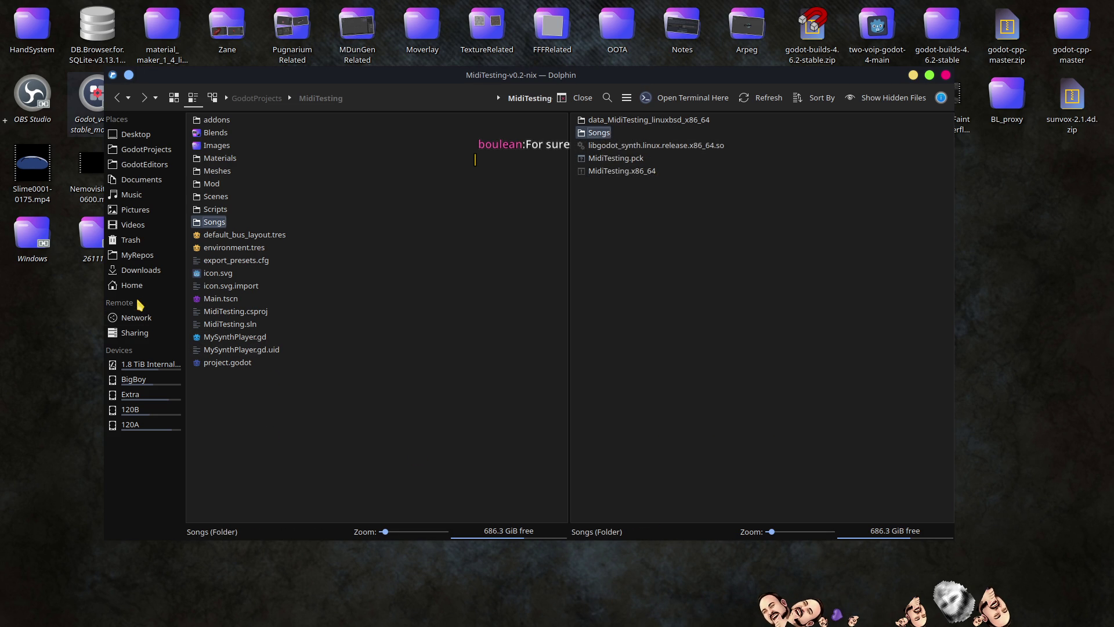
click(132, 290)
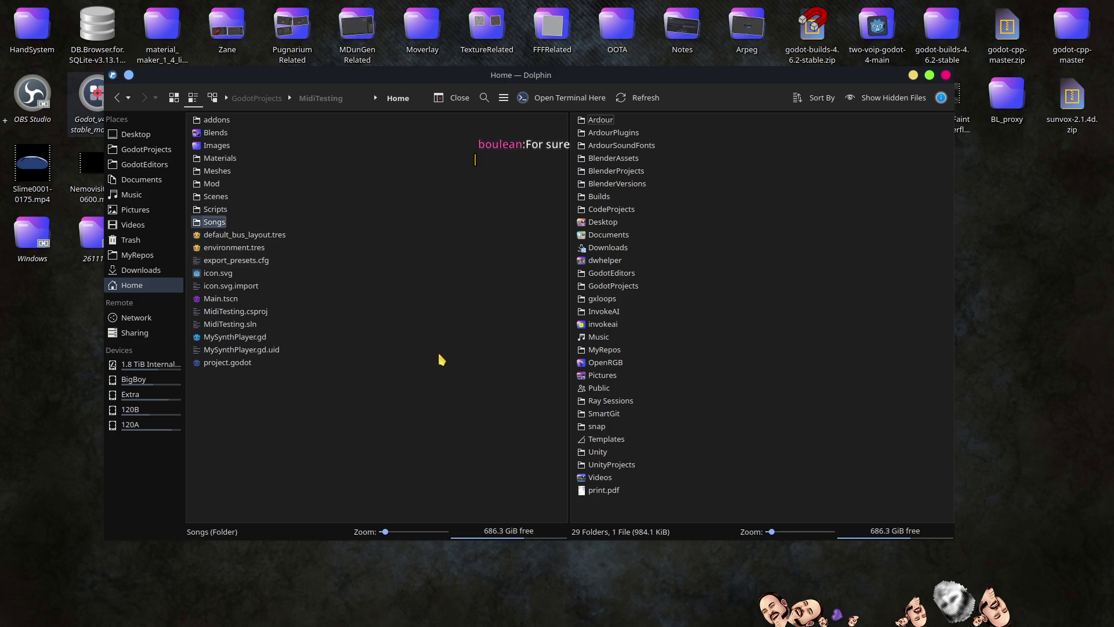
key(alt+Left)
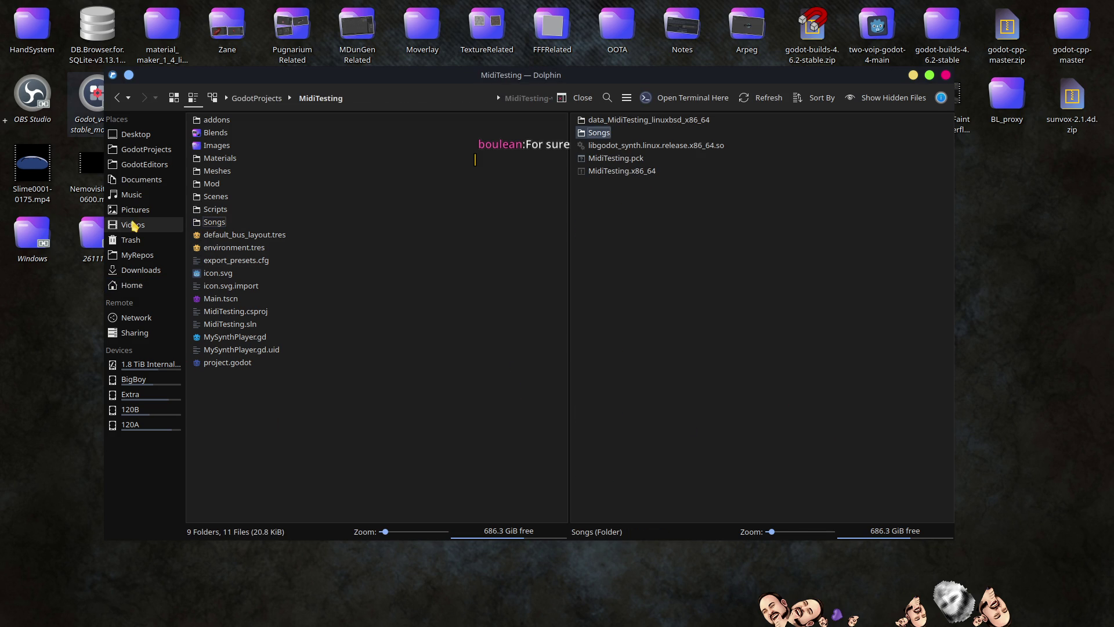
click(140, 287)
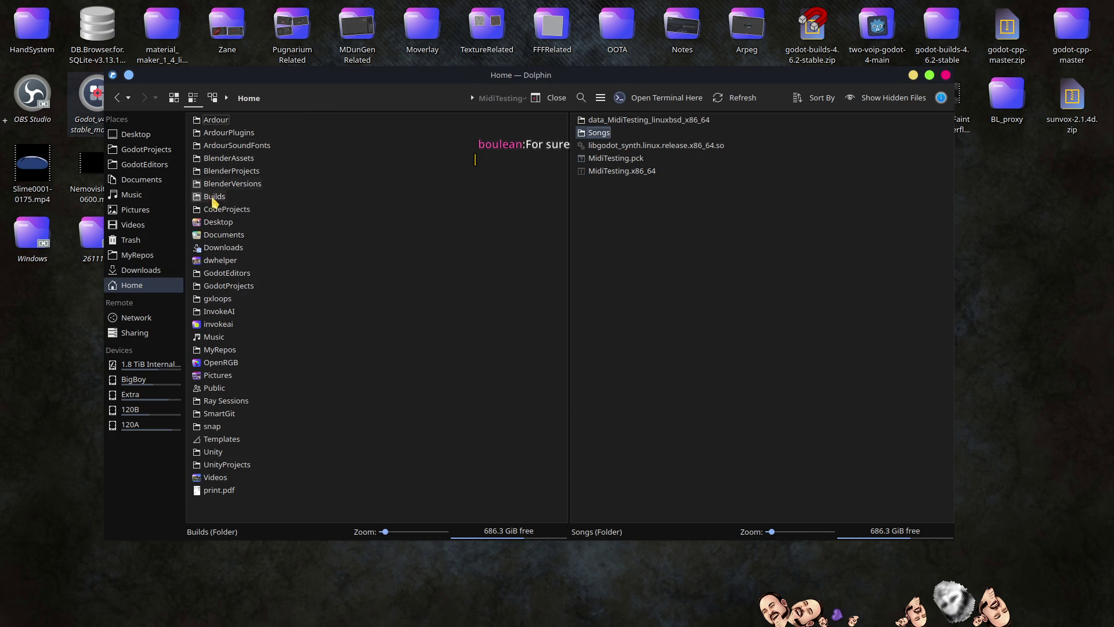
click(213, 198)
click(220, 174)
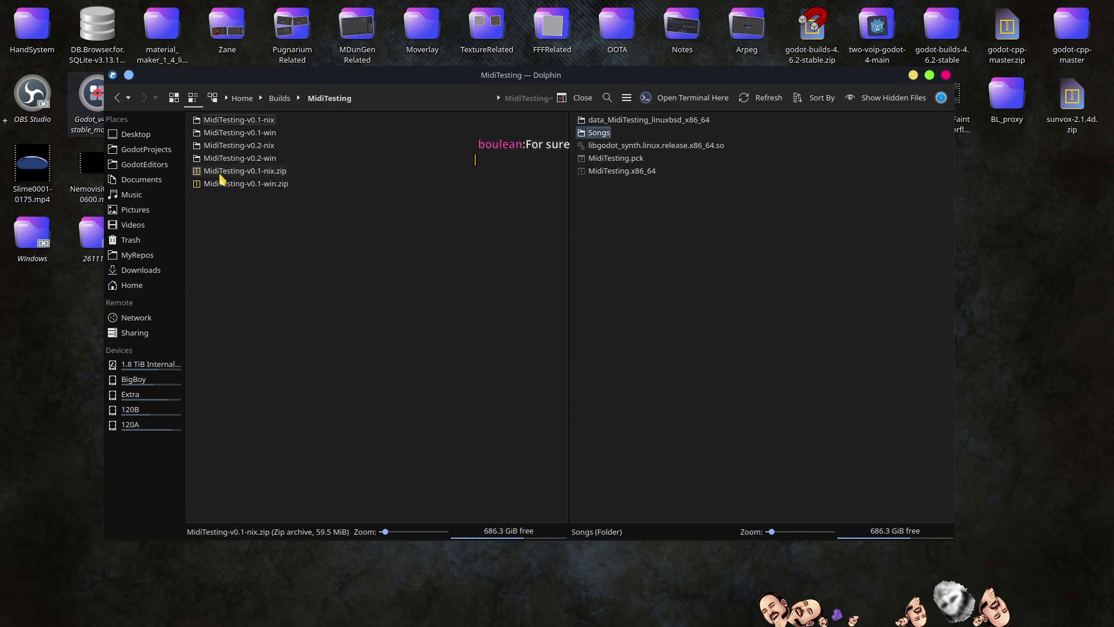
click(264, 162)
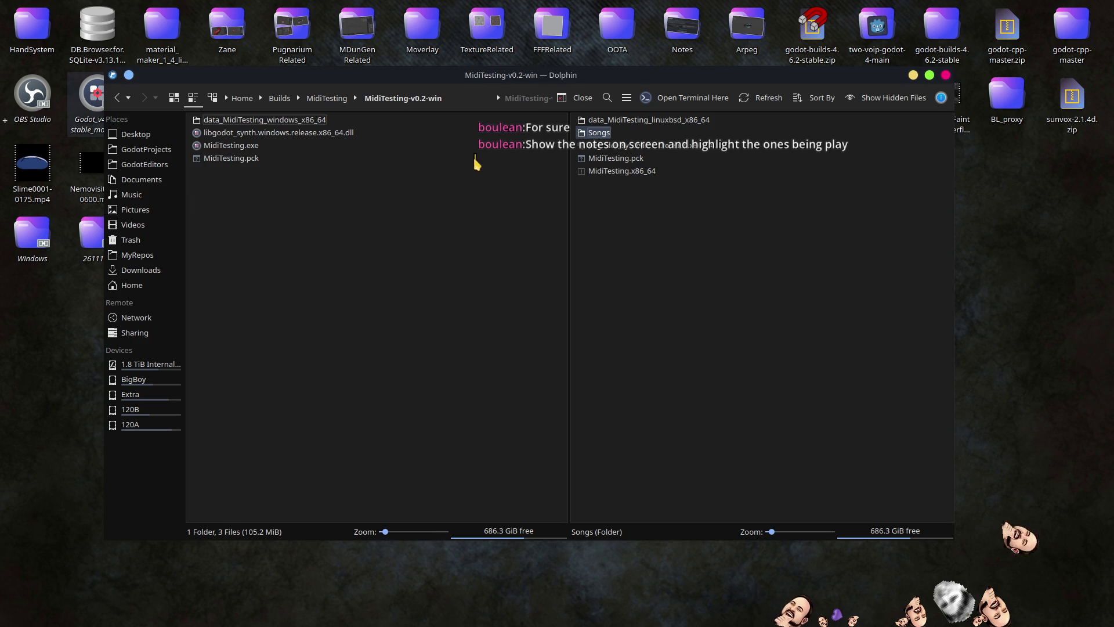
Step: Copy the Songs folder into MidiTesting-v0.2-win and return to the builds folder
drag(598, 132, 382, 265)
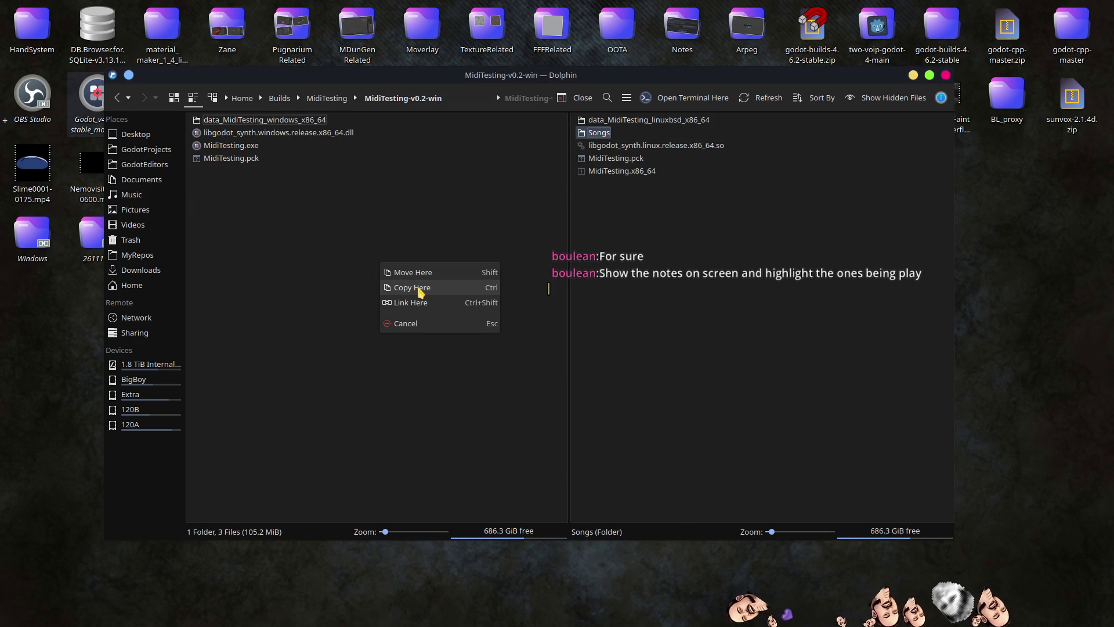
click(420, 288)
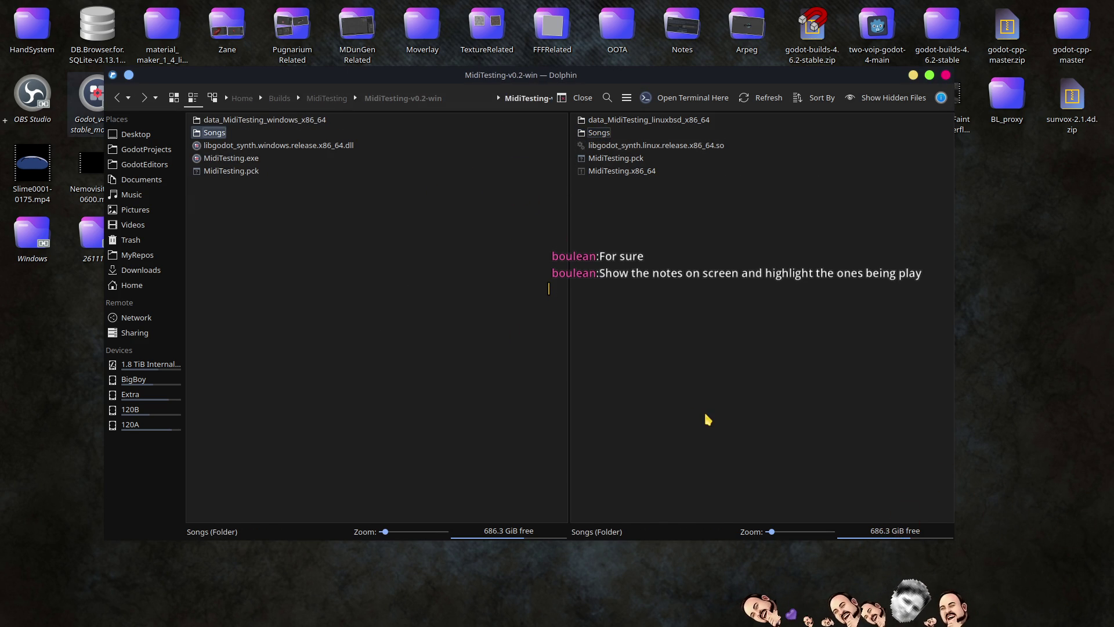
click(417, 366)
key(BackSpace)
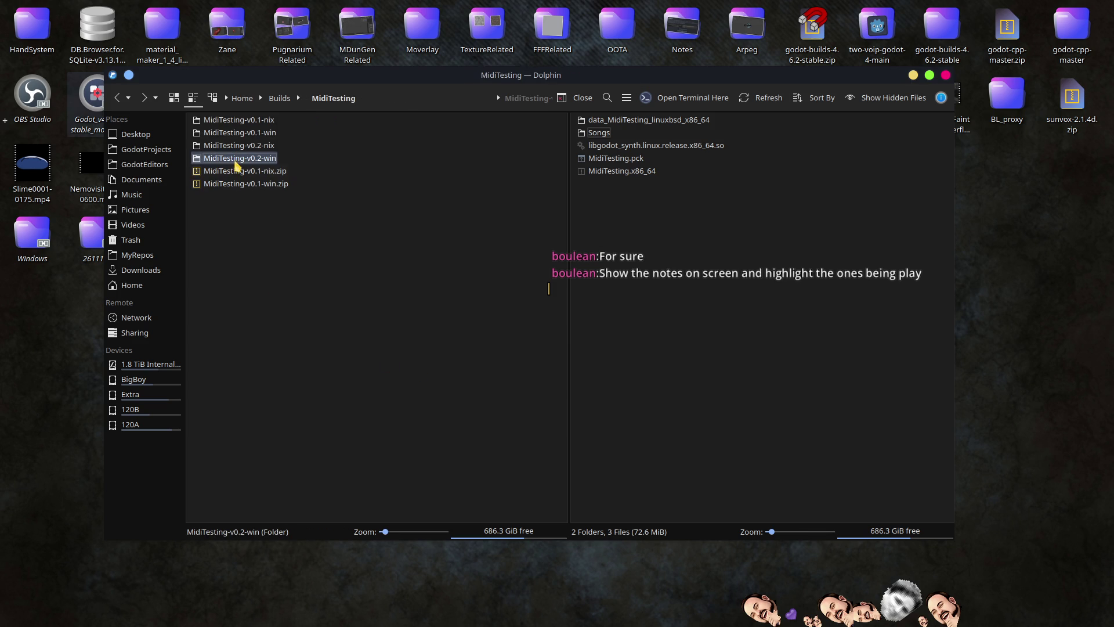
Step: Compress the MidiTesting-v0.2-win folder into MidiTesting-v0.2-win.zip (69.5 MiB)
right_click(237, 160)
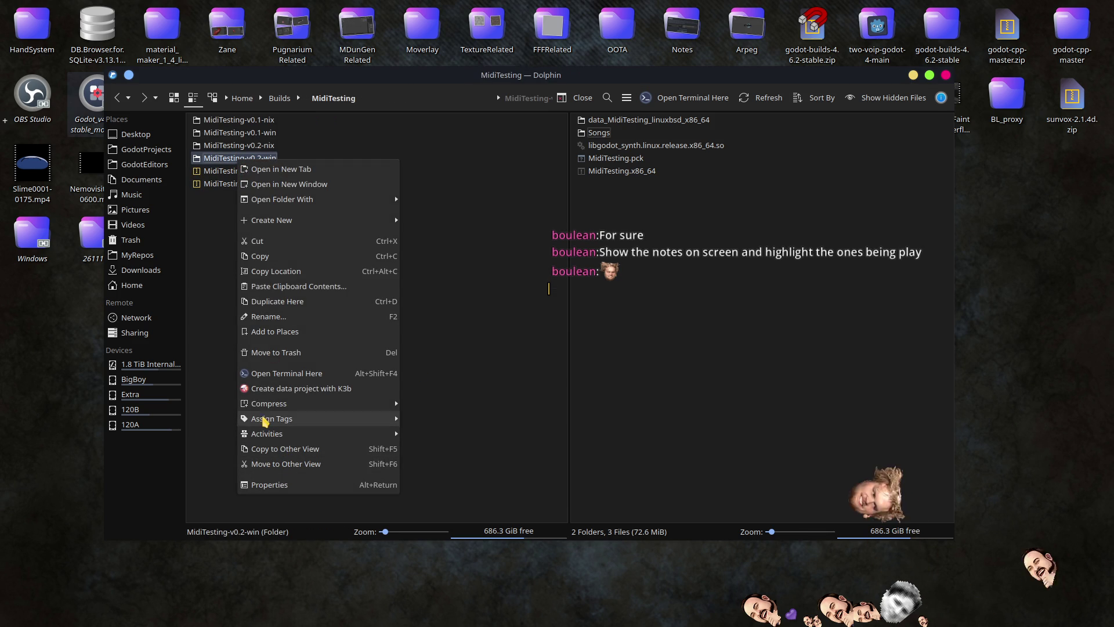
mouse_move(264, 408)
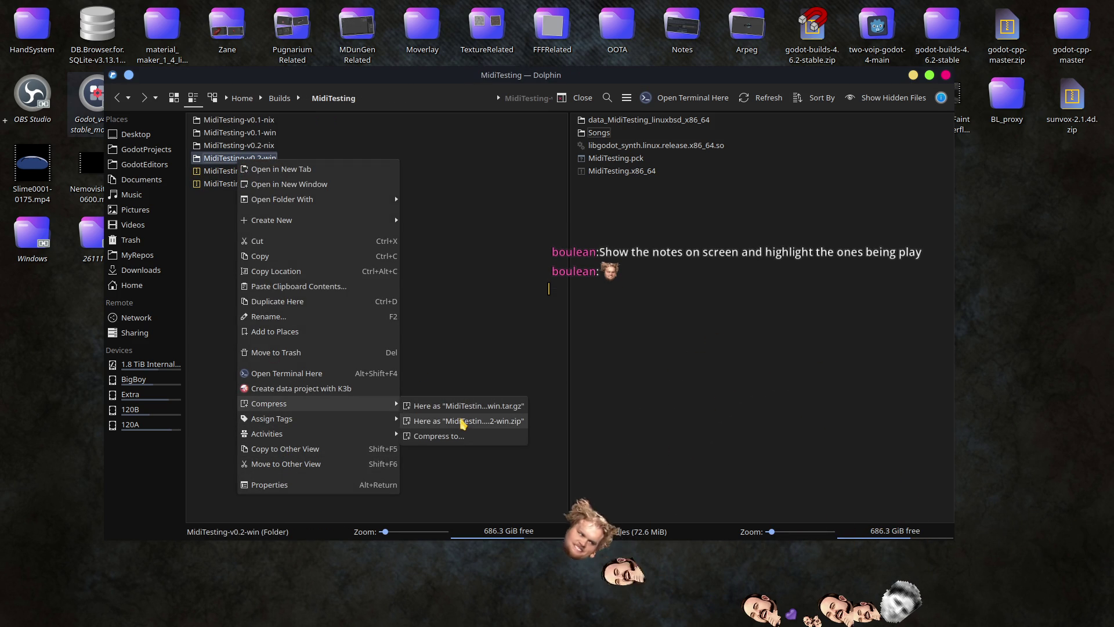
click(463, 423)
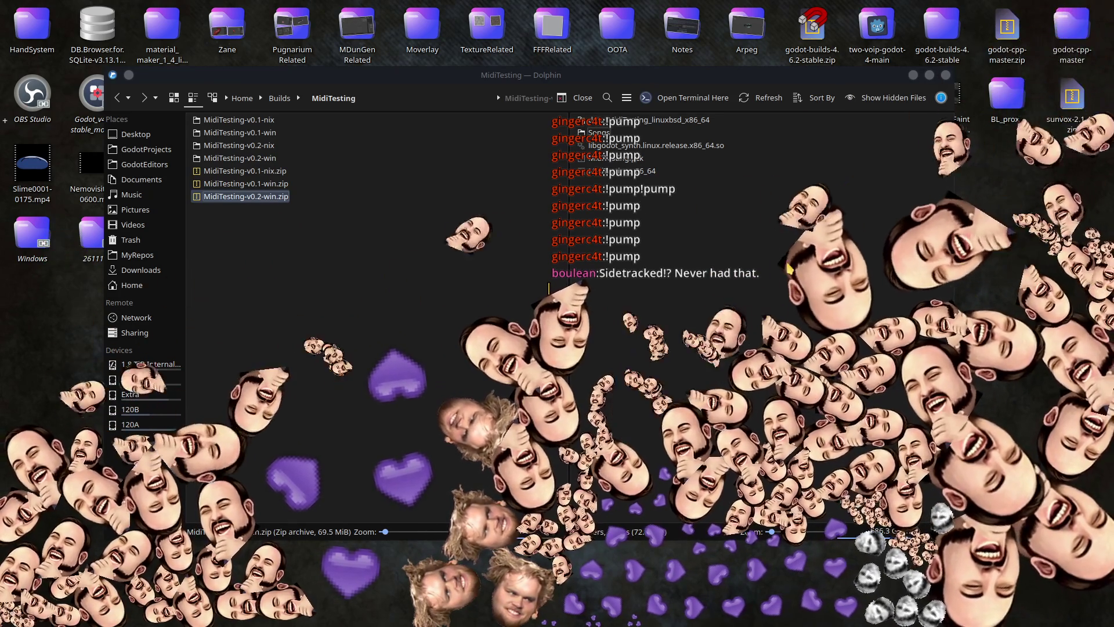
click(313, 272)
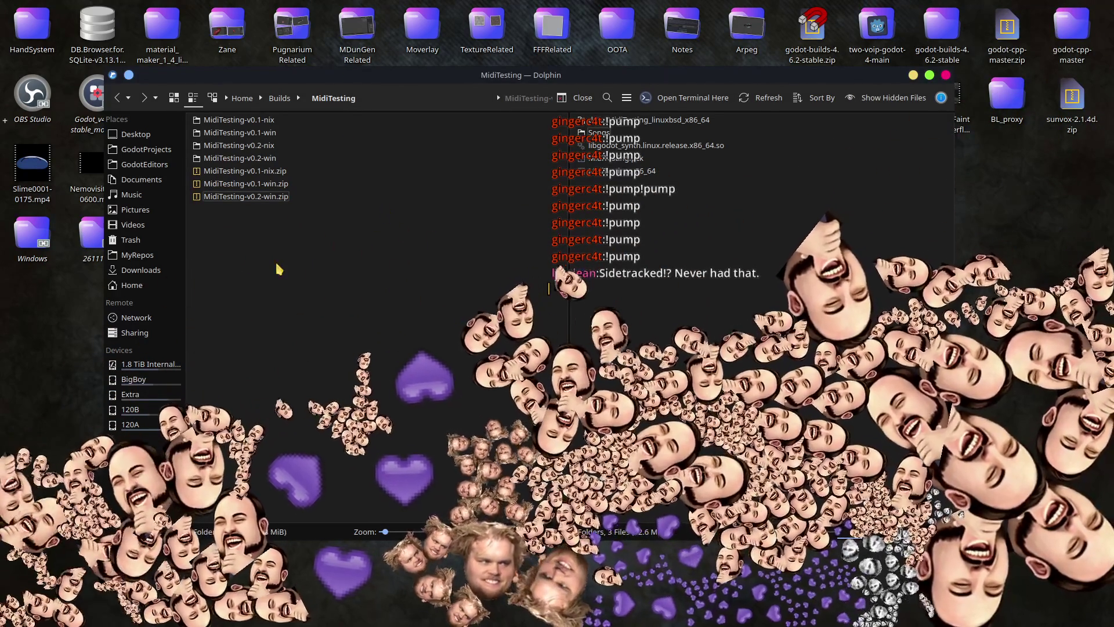
right_click(233, 150)
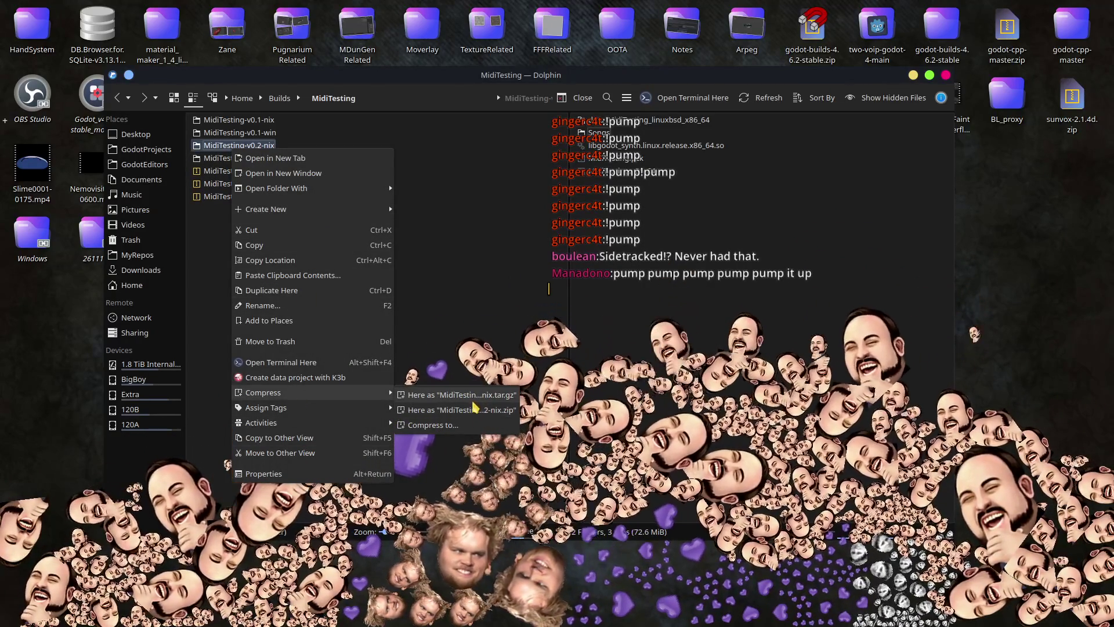
Step: Zip MidiTesting-v0.2-nix in place as MidiTesting-v0.2-nix.zip and wait for it to finish
click(474, 409)
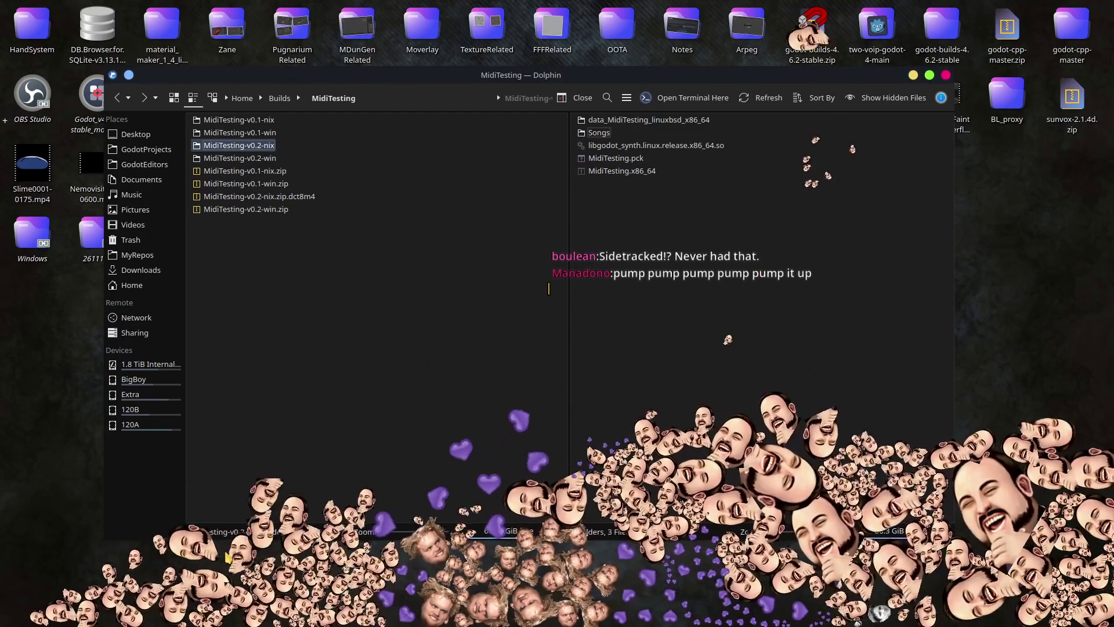
click(231, 498)
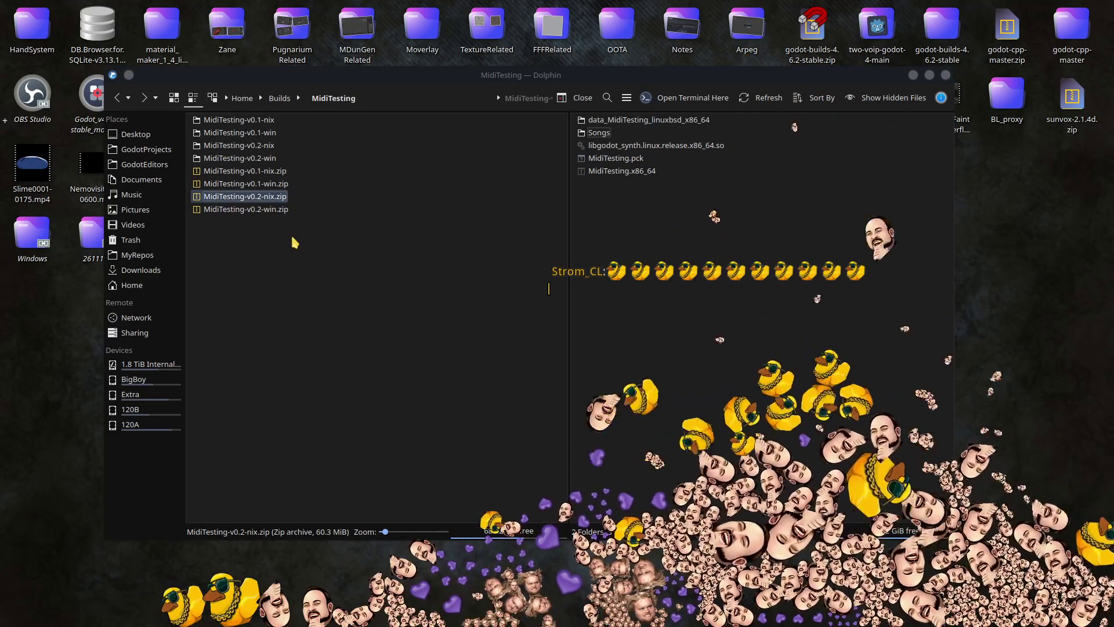
click(353, 303)
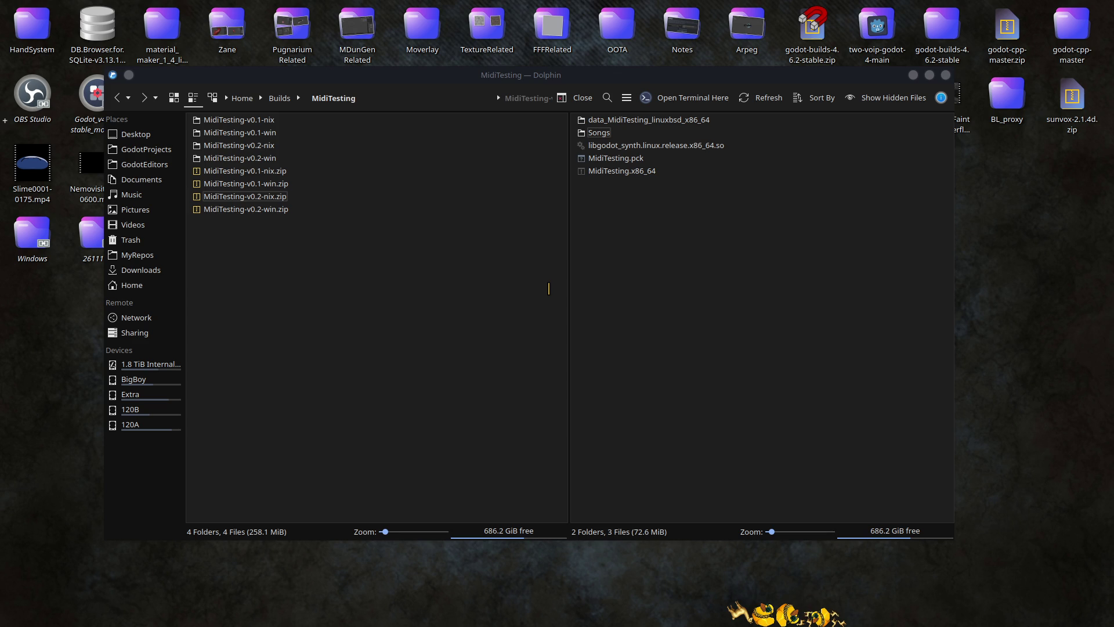
Step: End Dolphin's split view and narrow the MidiTesting window so the desktop icons show
click(761, 323)
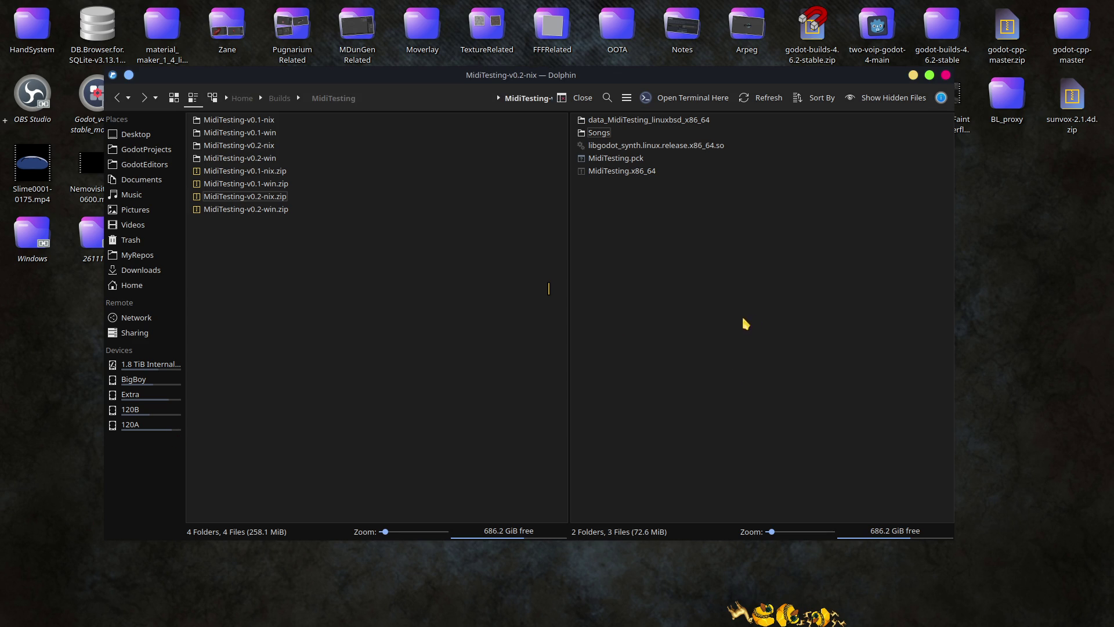
click(579, 97)
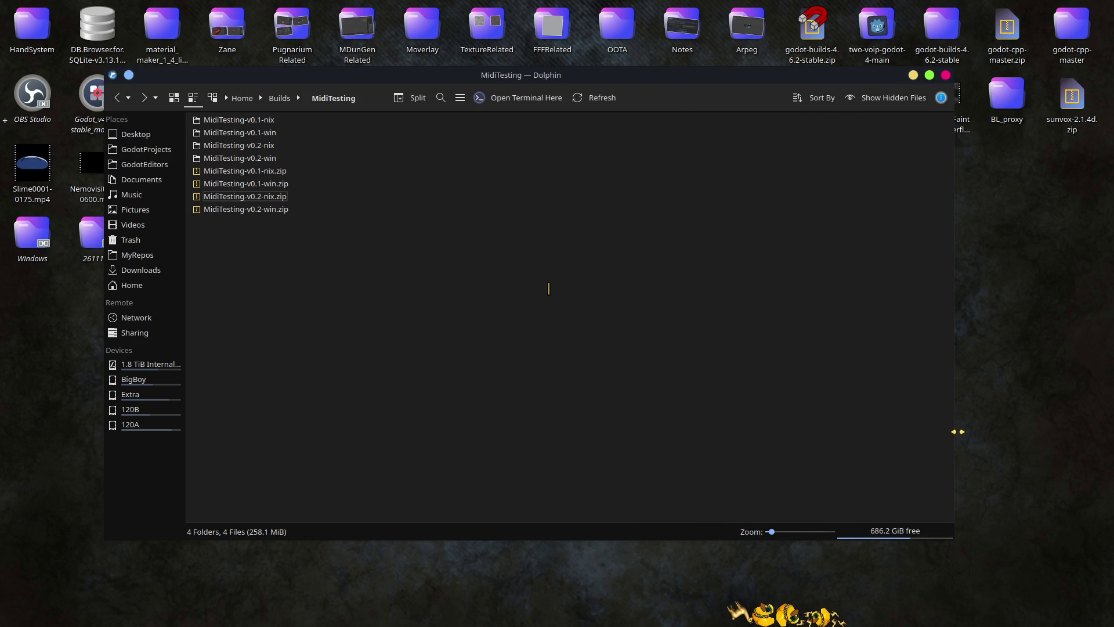
mouse_move(958, 435)
mouse_down()
mouse_move(651, 410)
mouse_move(448, 353)
mouse_move(430, 327)
mouse_up()
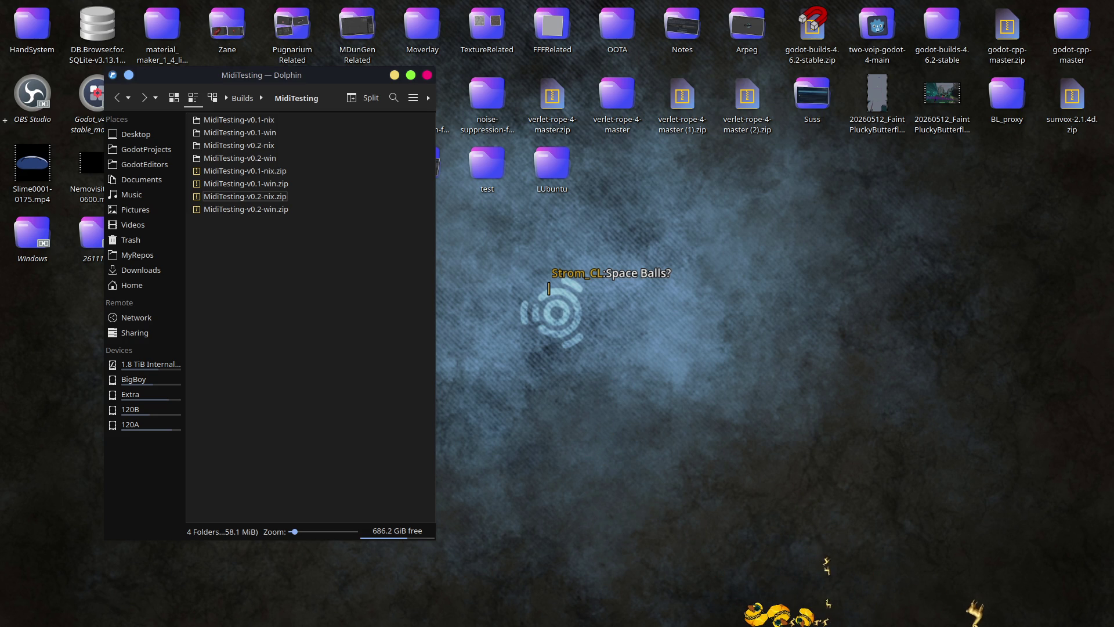
click(548, 288)
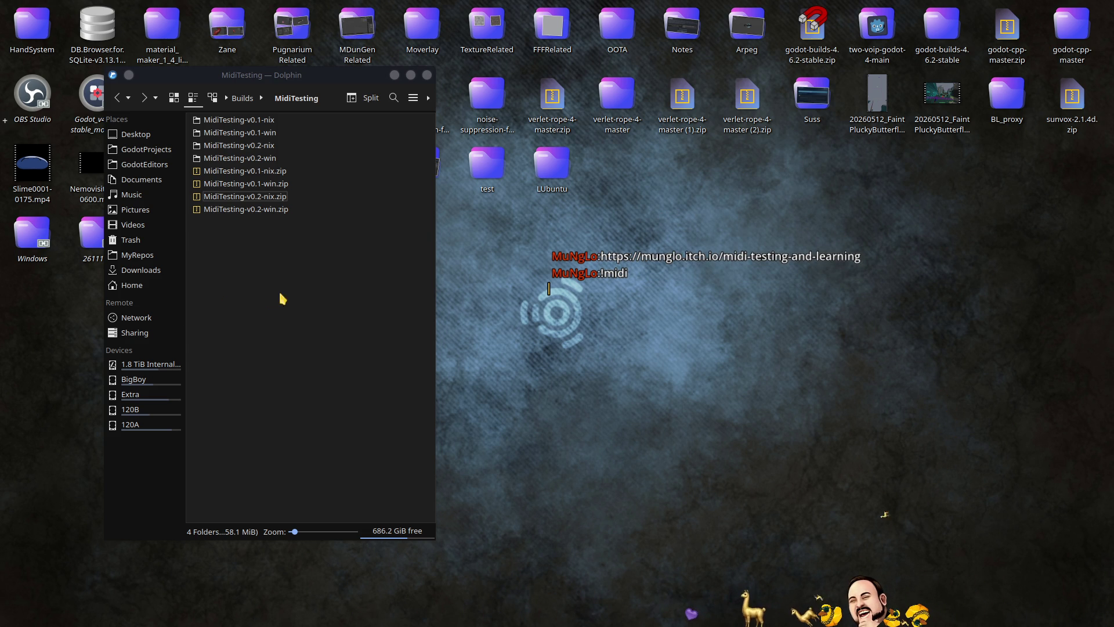
Step: Edit the midi command in Response Commands to reply with the itch.io project link
click(5, 120)
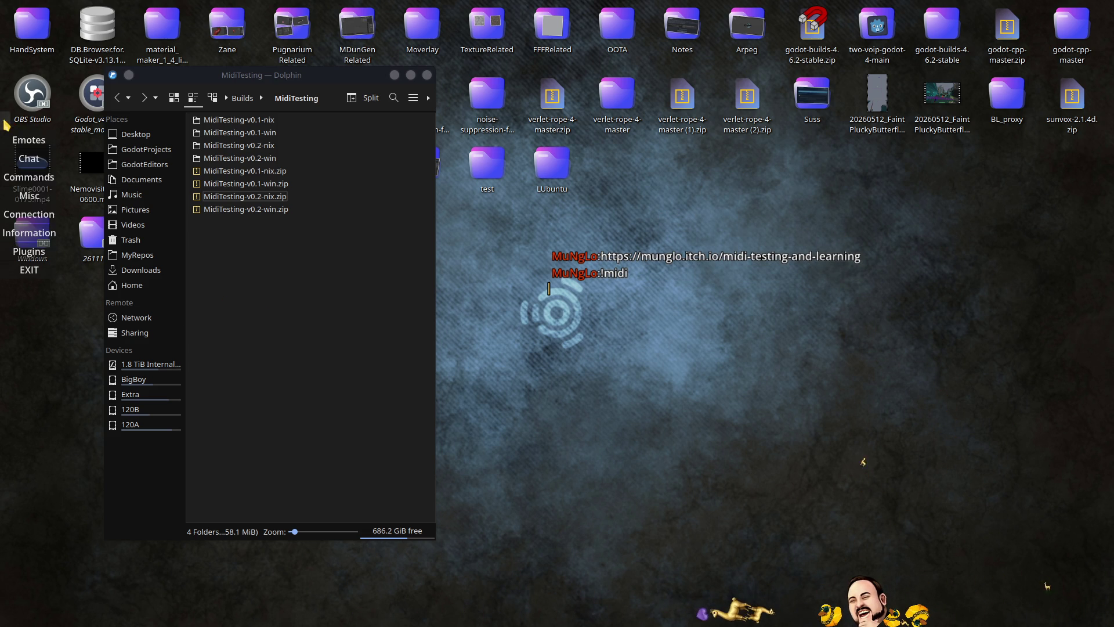
click(30, 251)
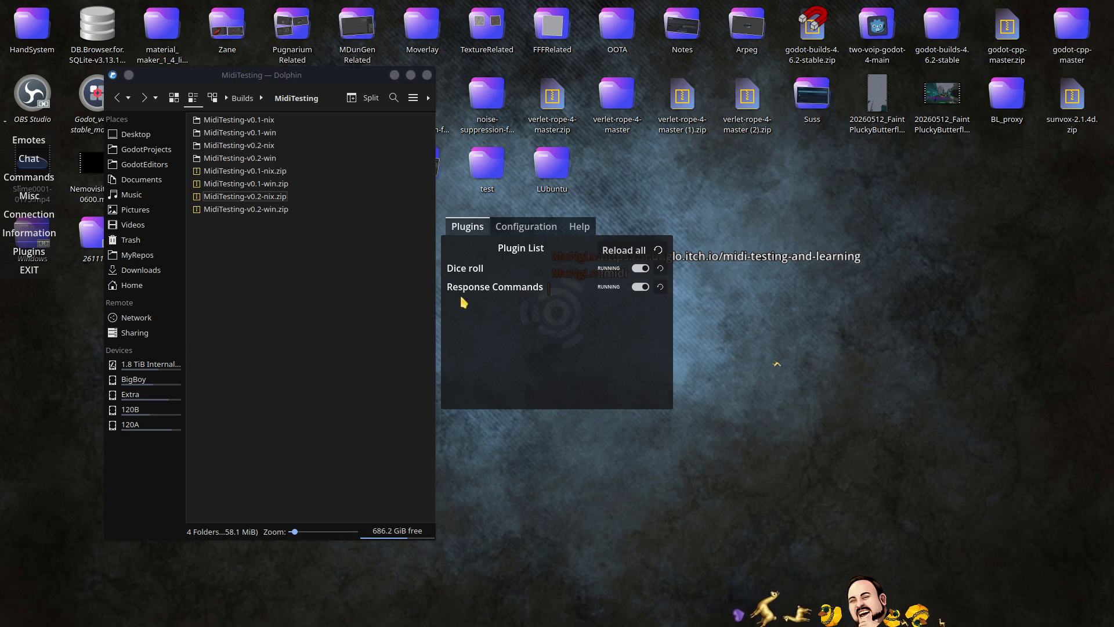
click(533, 230)
click(537, 254)
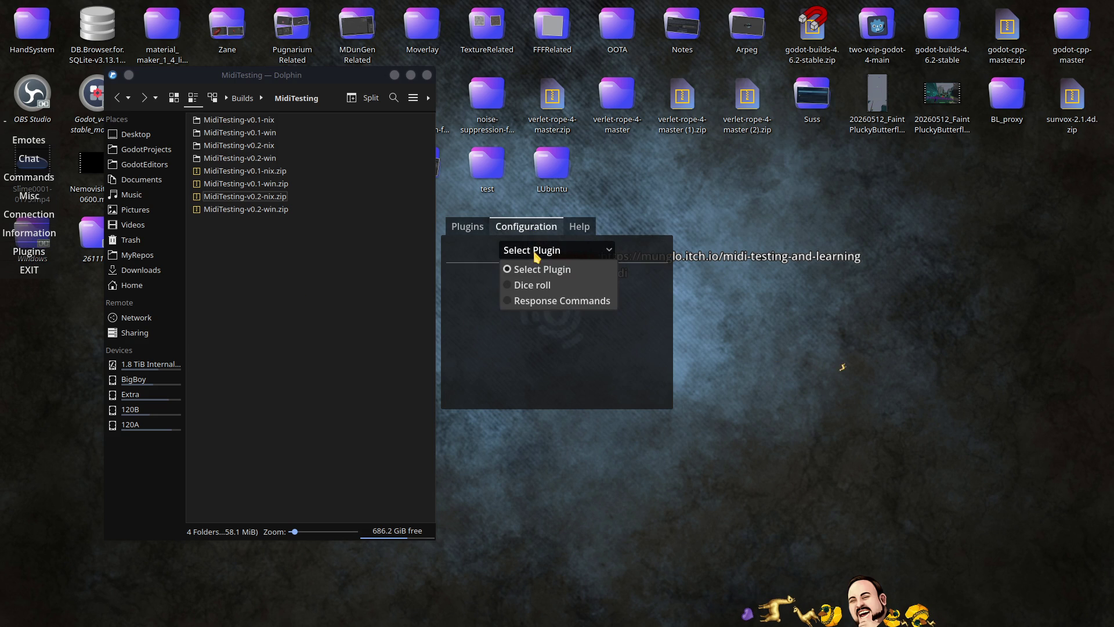
click(544, 301)
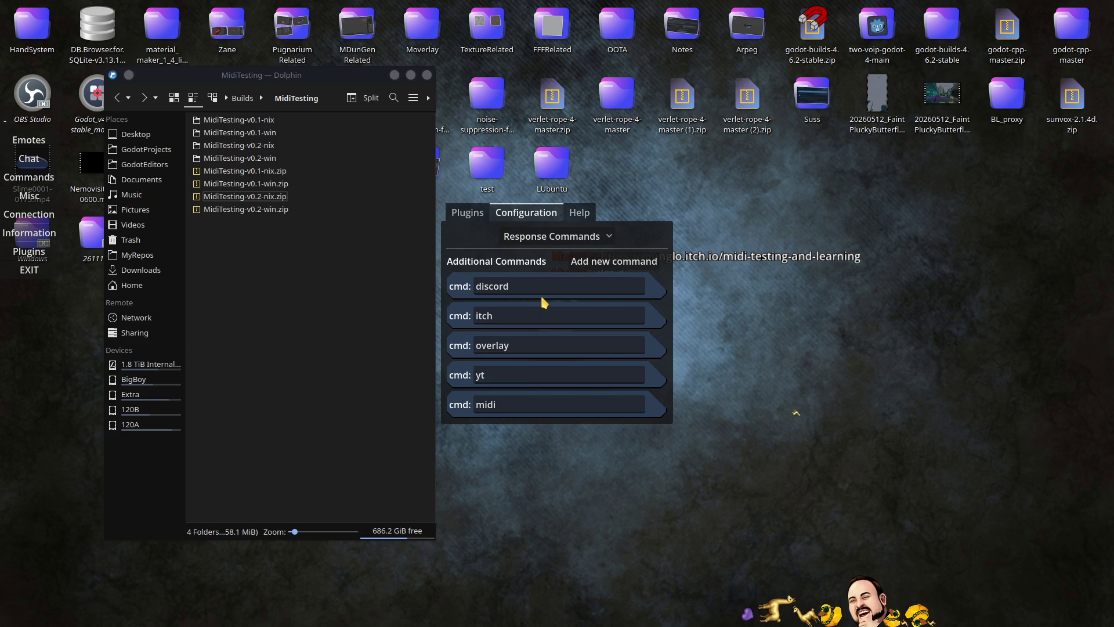
click(467, 406)
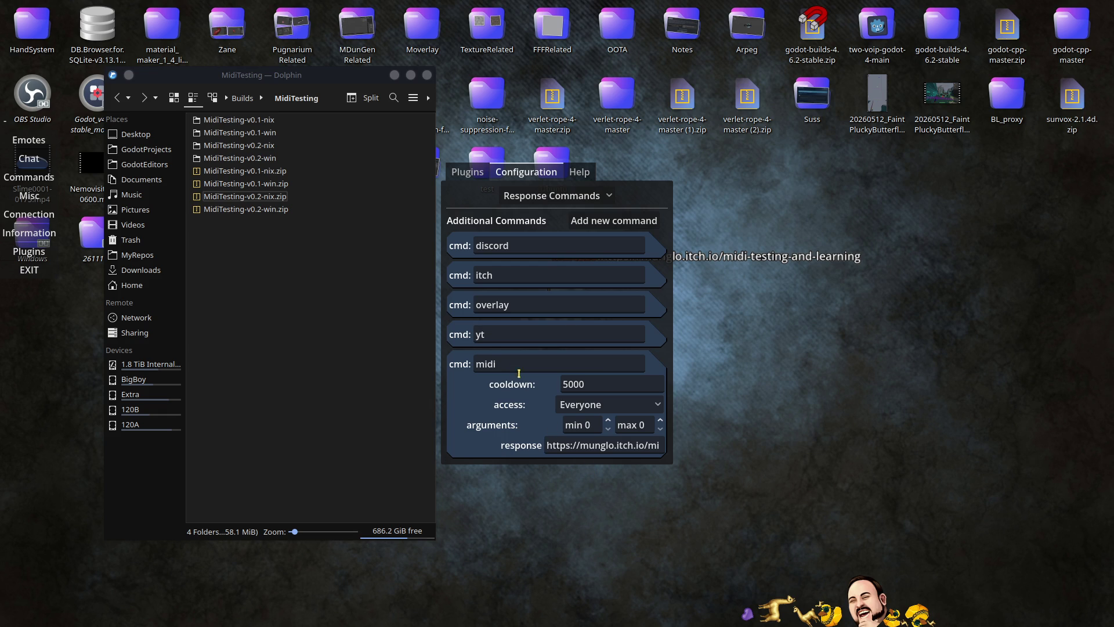
click(589, 446)
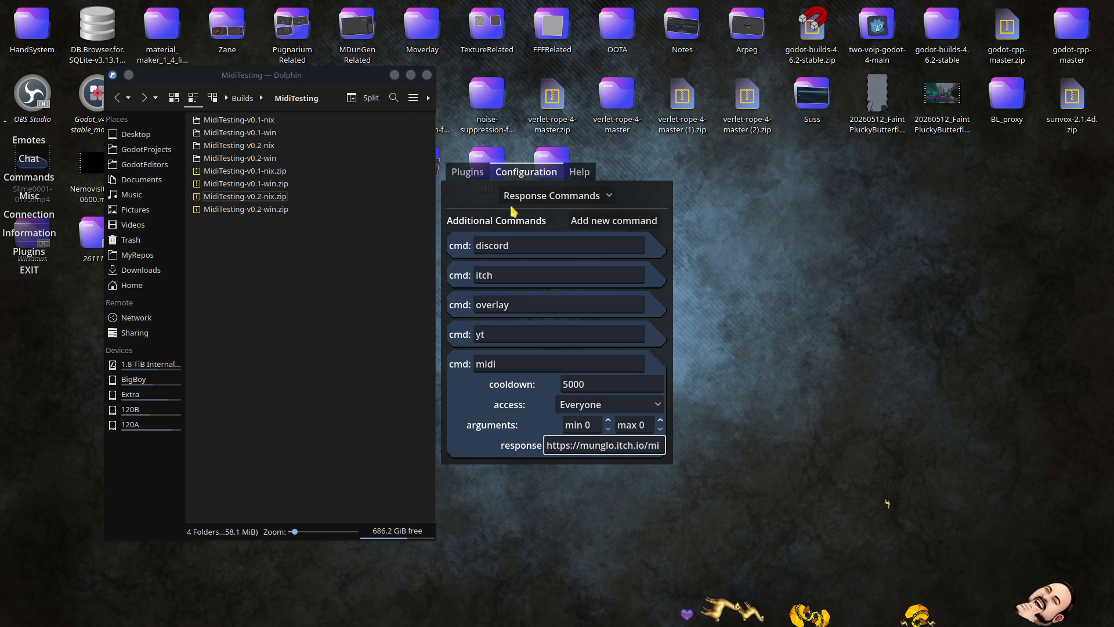
Step: Reload all overlay plugins, exit the chat bot overlay, and move MidiTesting to the right
click(468, 173)
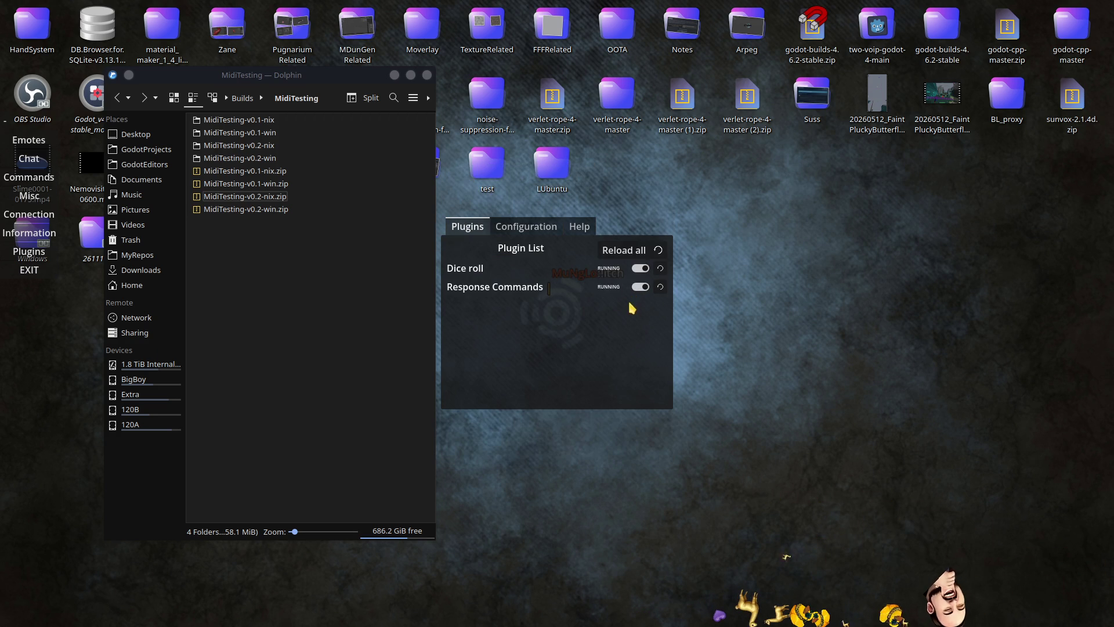
click(650, 255)
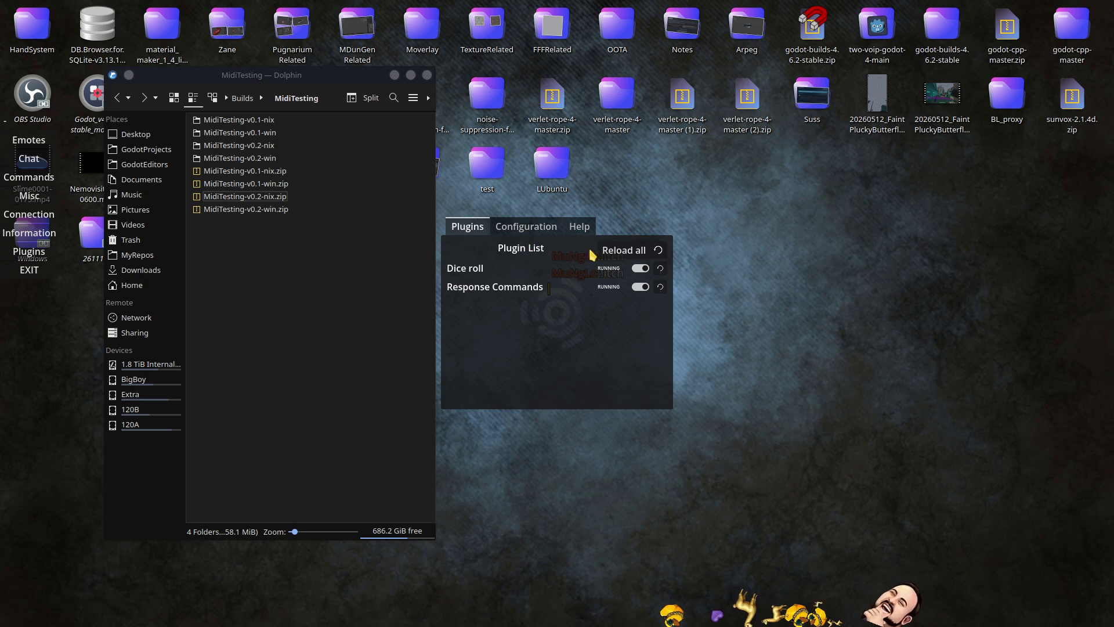
click(525, 226)
click(567, 250)
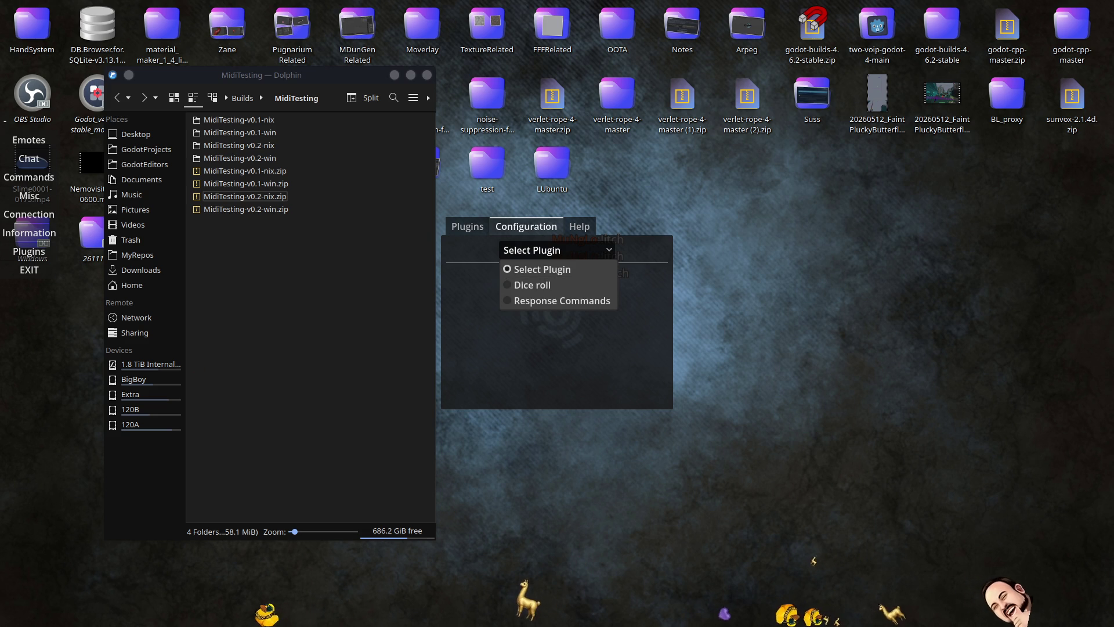
click(548, 288)
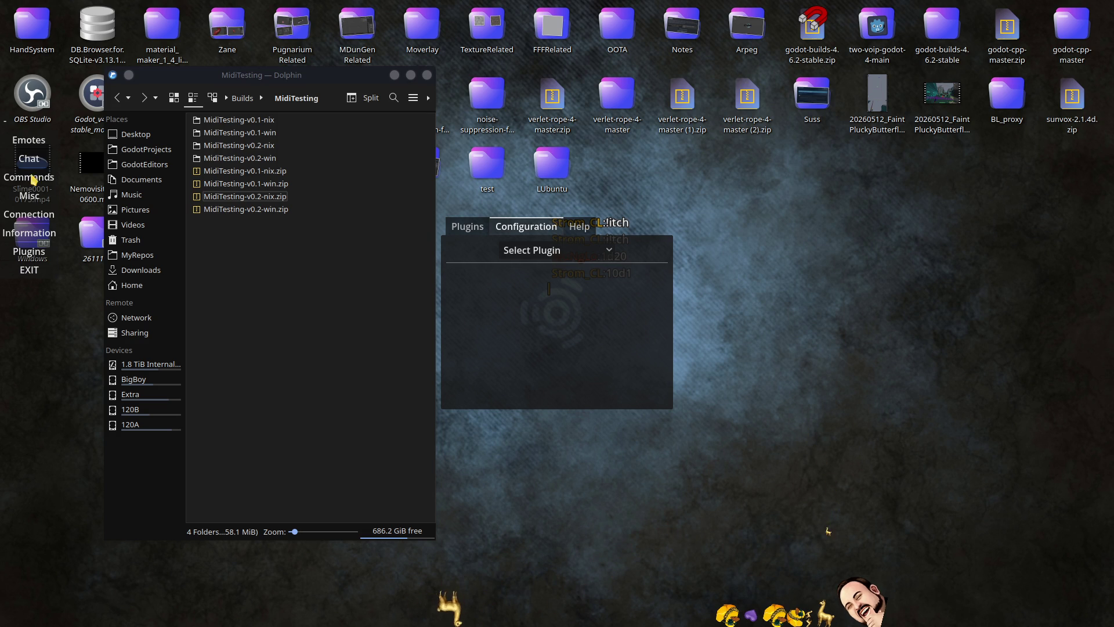
click(30, 270)
drag(291, 75, 822, 97)
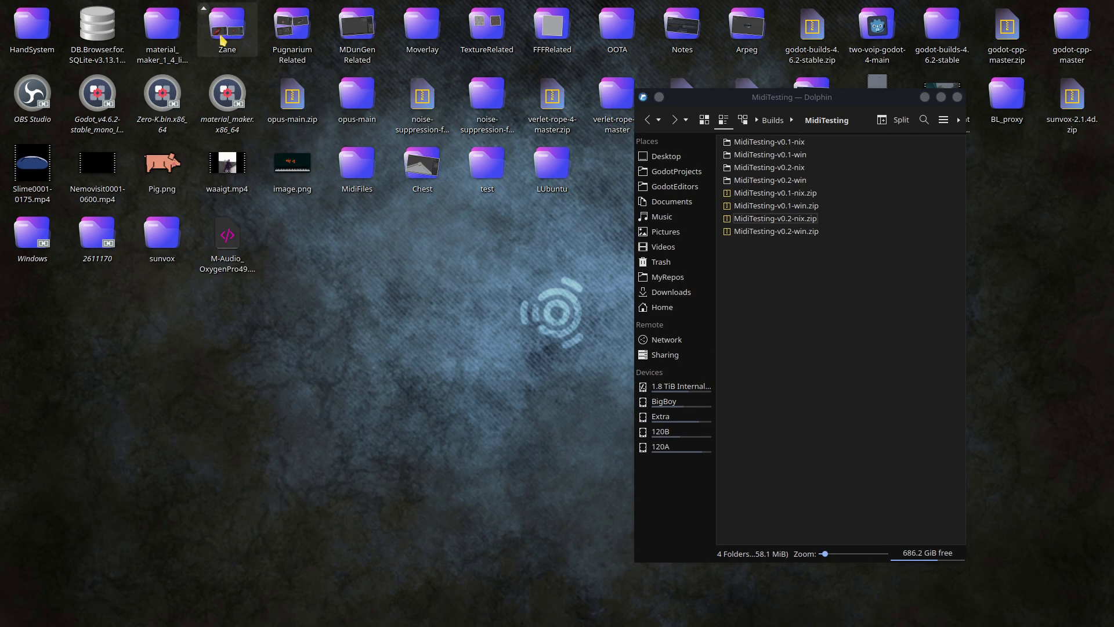
Step: Open the desktop Moverlay folder and launch Moverlay.x86_64
click(416, 35)
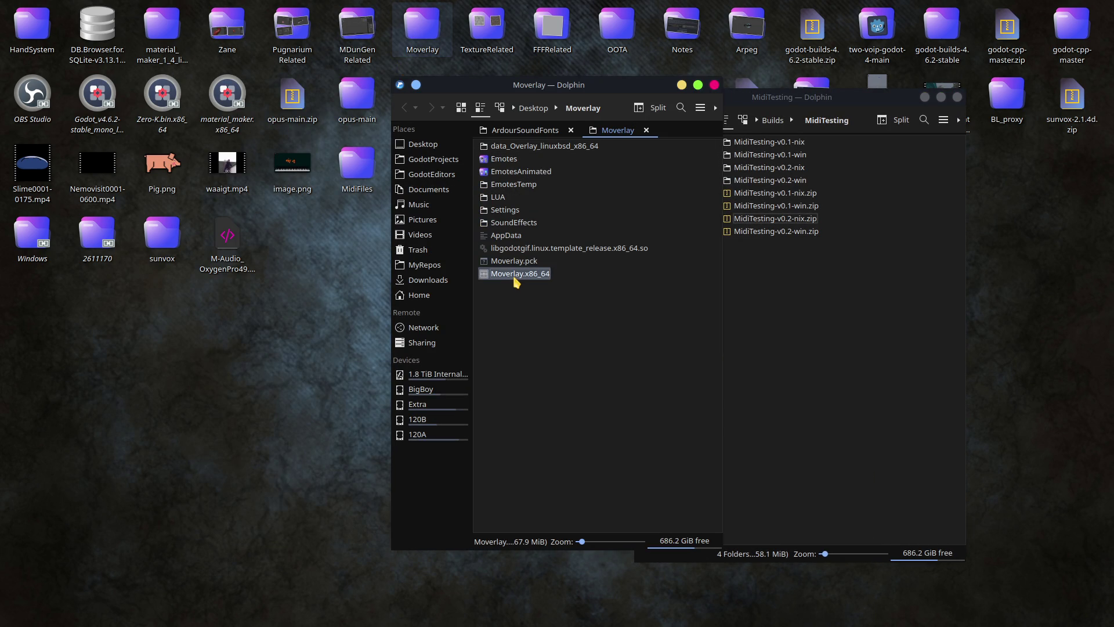
double_click(516, 282)
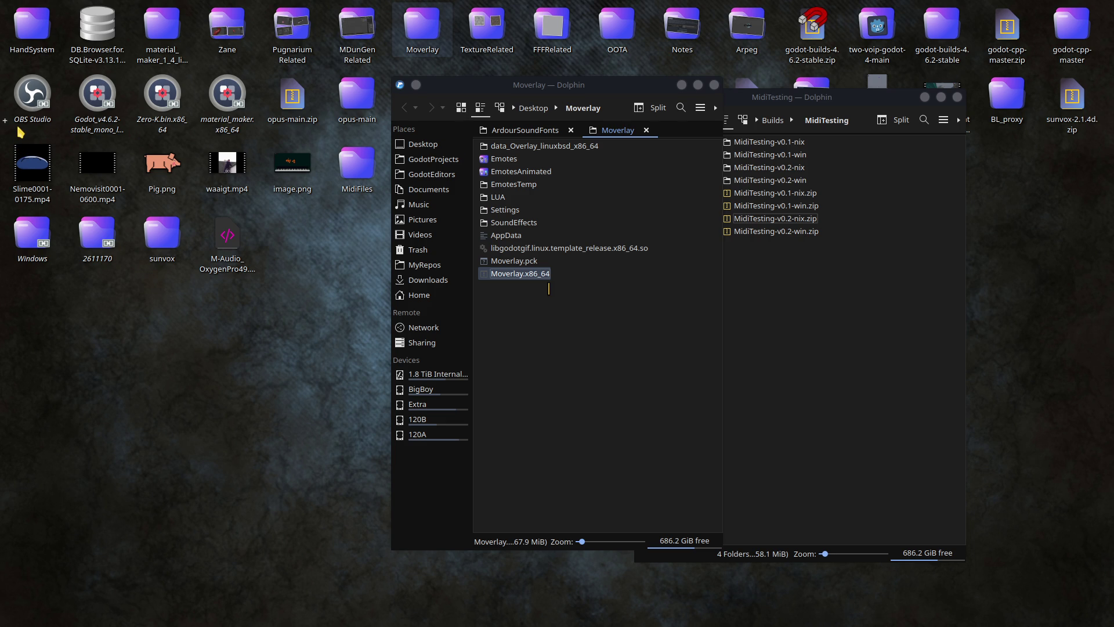
Step: Check Moverlay's connection status, then expand its main menu to the Plugins list
click(21, 215)
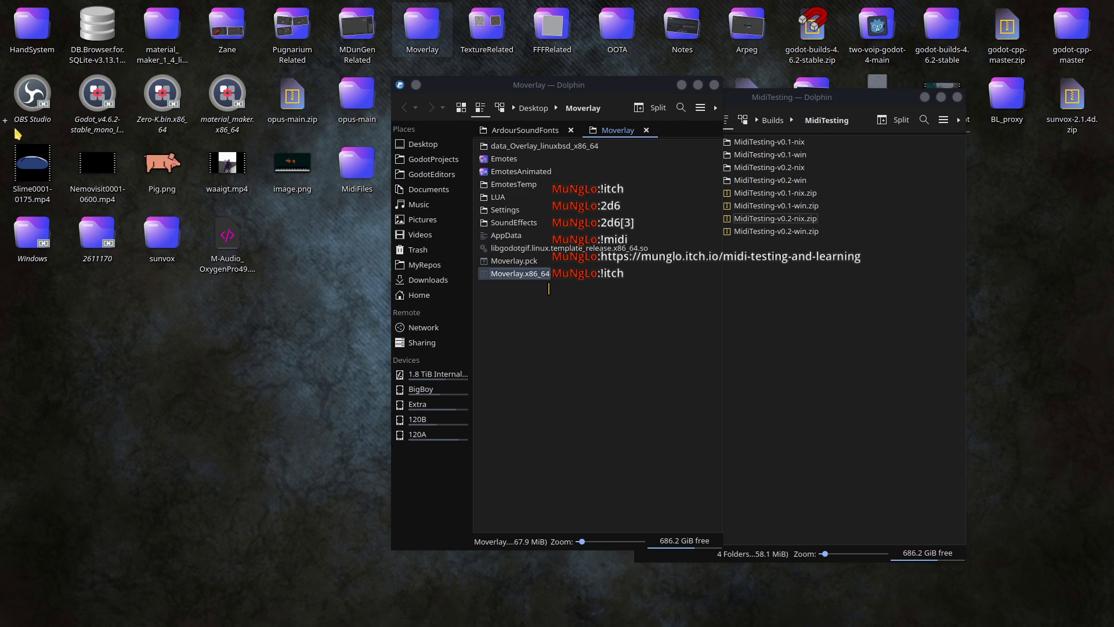
click(4, 120)
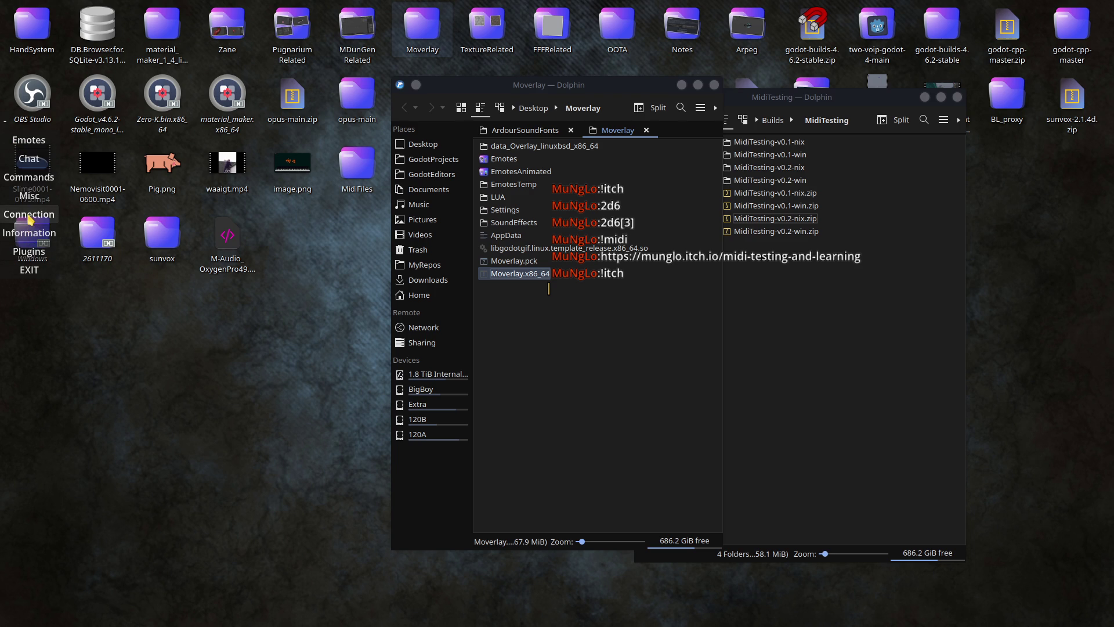
click(29, 251)
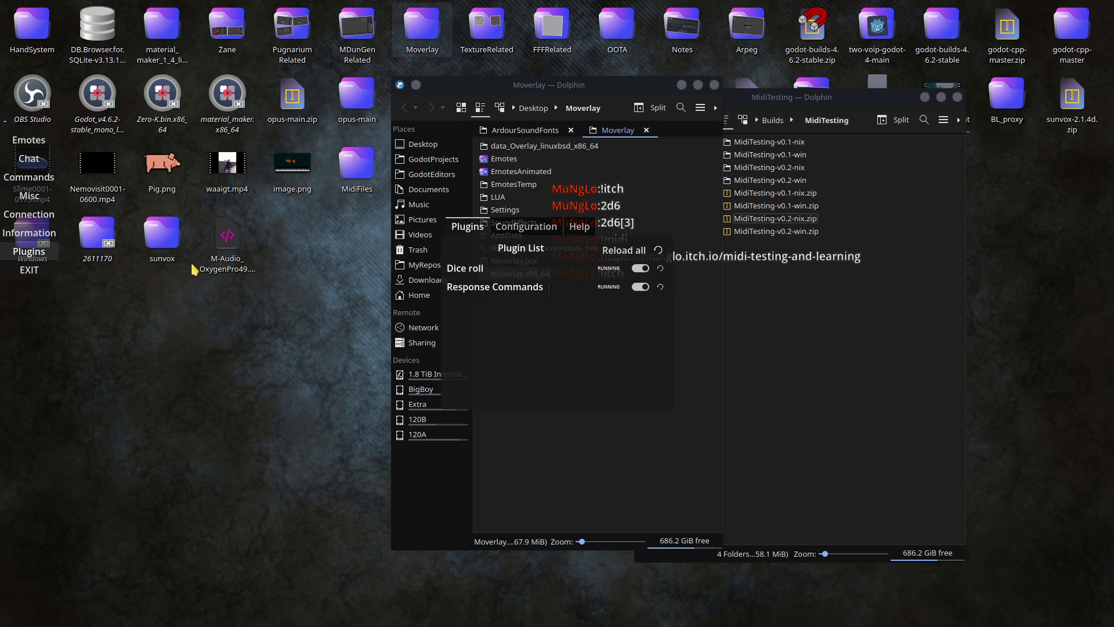
Step: In the Response Commands plugin settings, remove the itch command
click(528, 227)
click(535, 257)
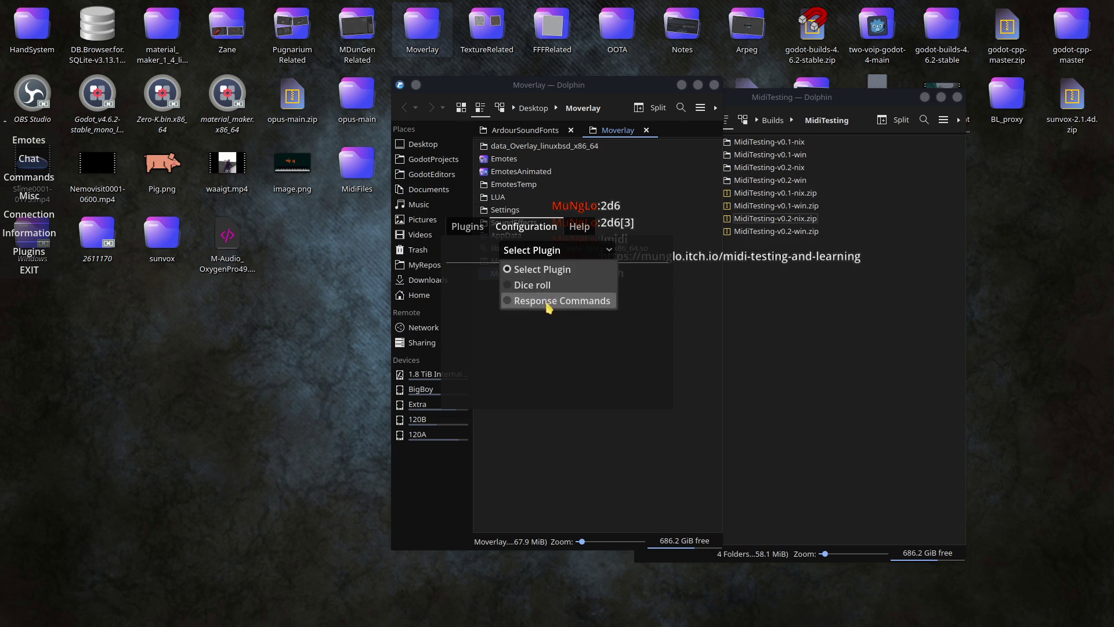
click(545, 302)
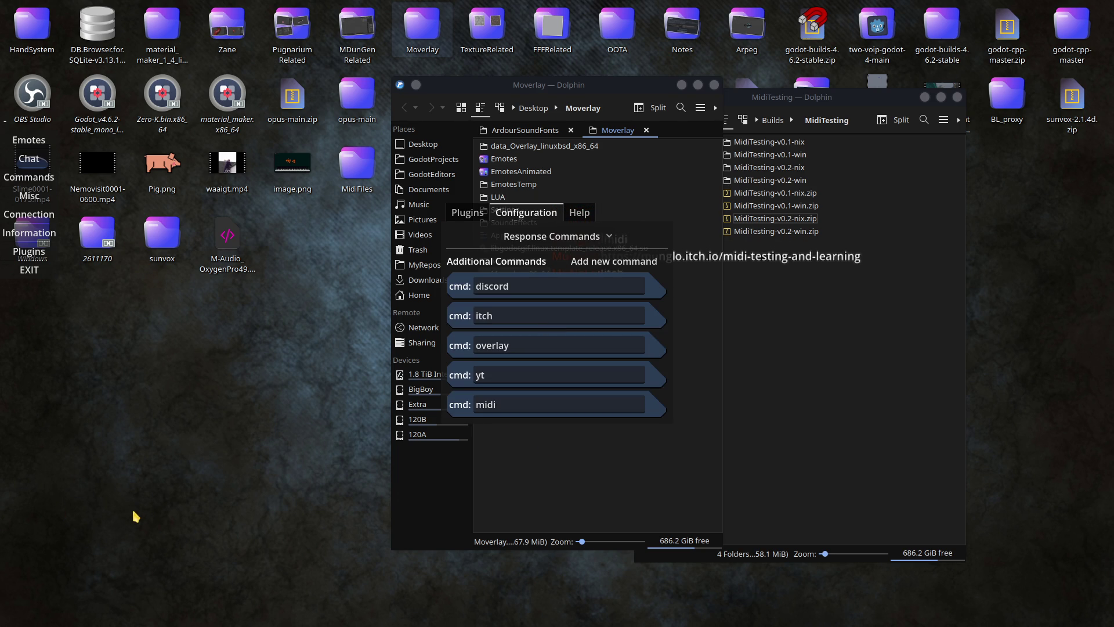
click(508, 313)
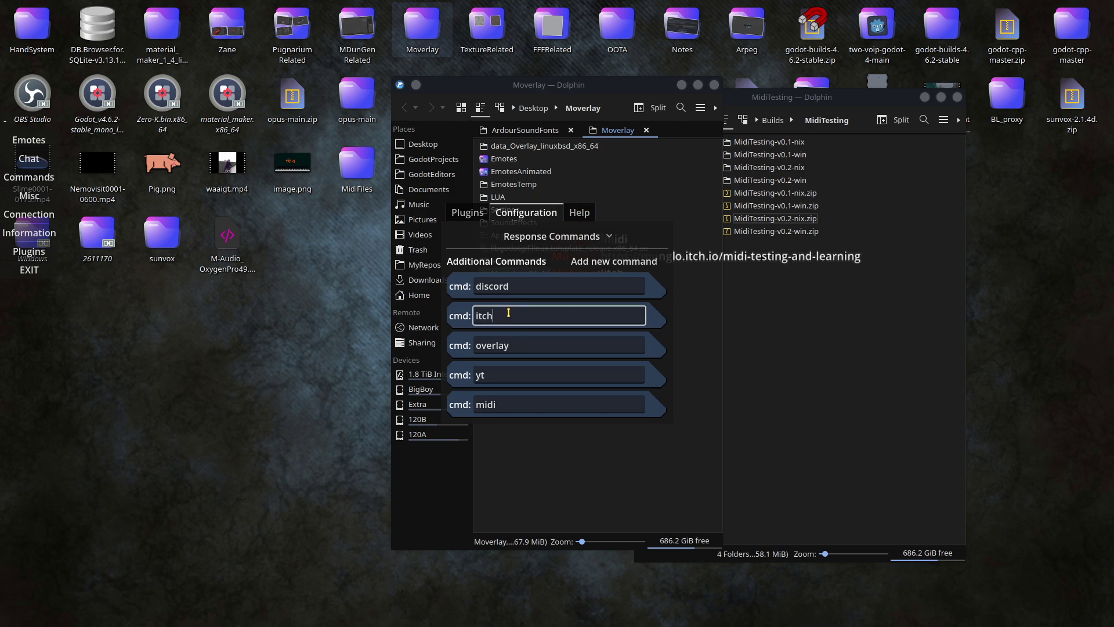
click(460, 322)
text(!)
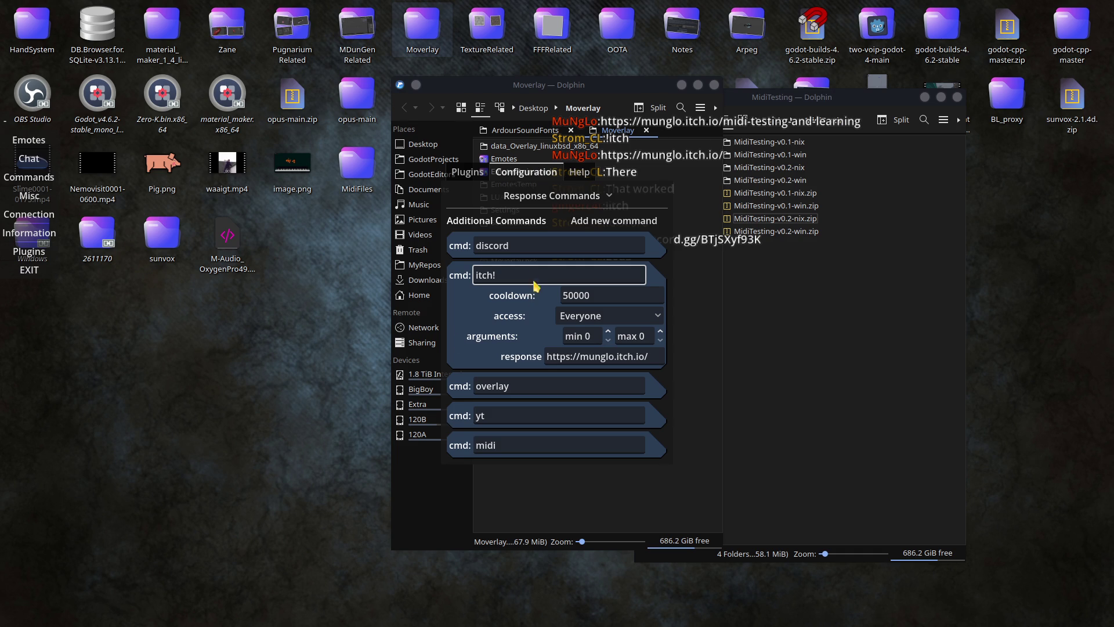
key(BackSpace)
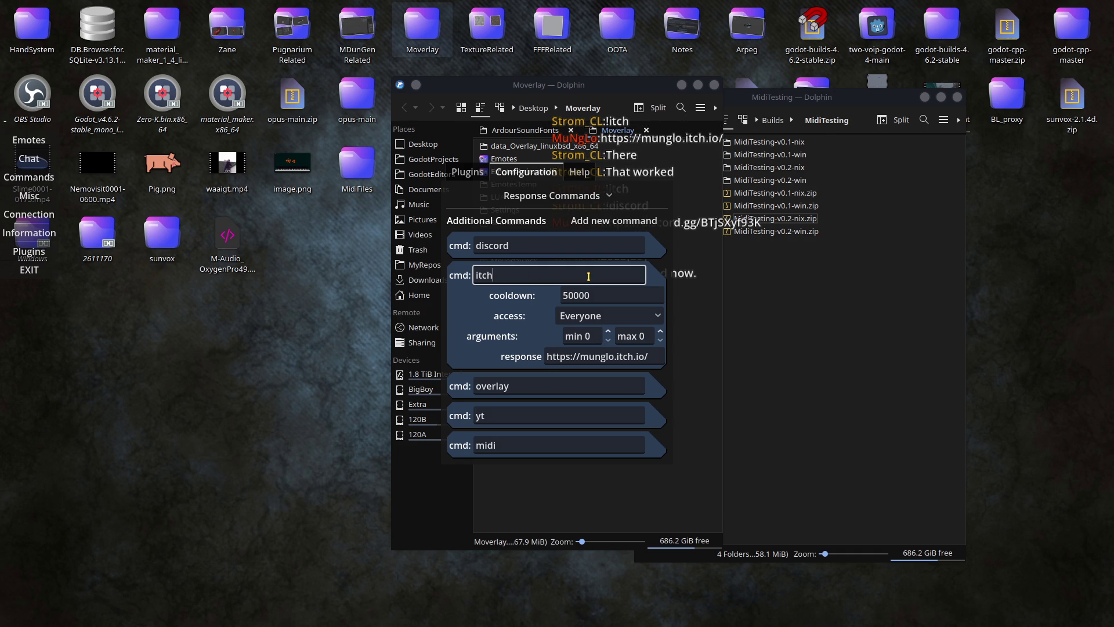
key(Return)
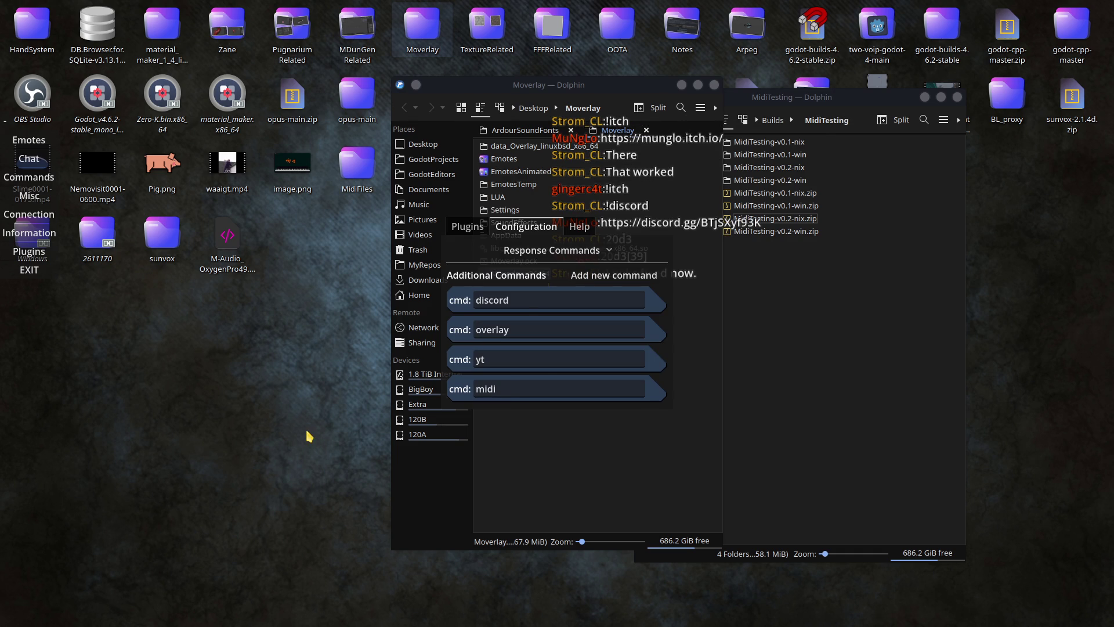
Step: Add and discard a NewCommand entry, then close the command settings
click(614, 277)
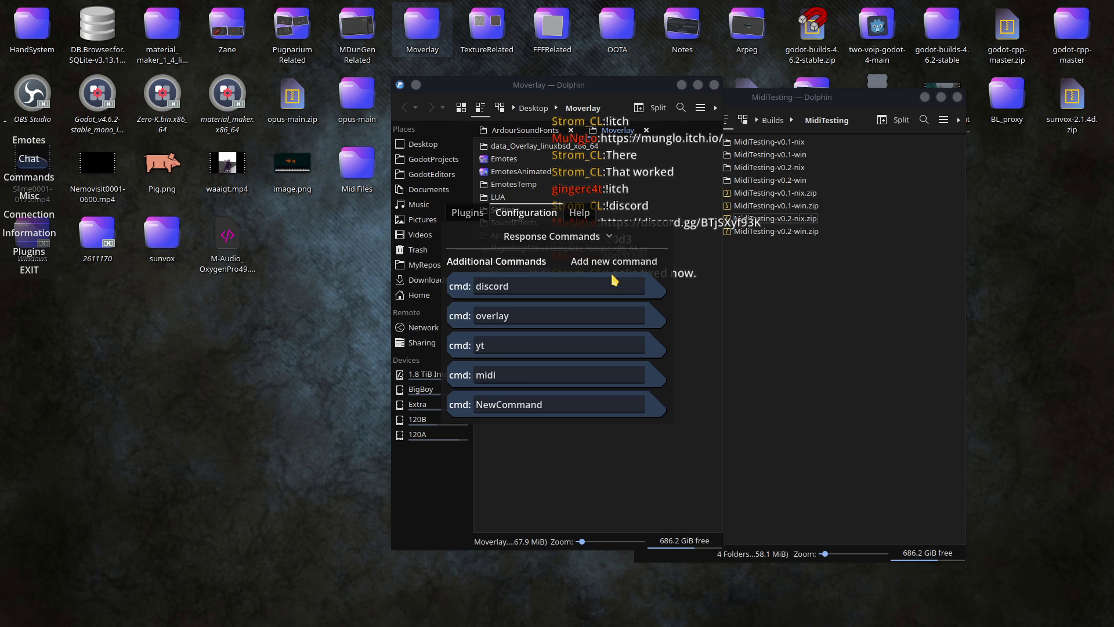
click(556, 408)
double_click(581, 402)
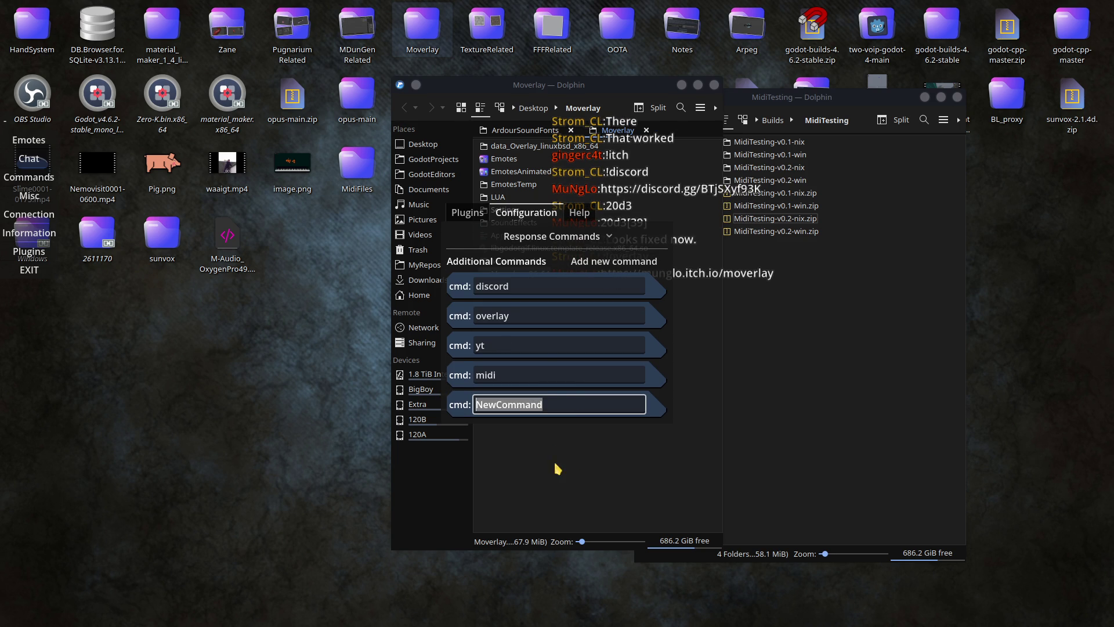
key(BackSpace)
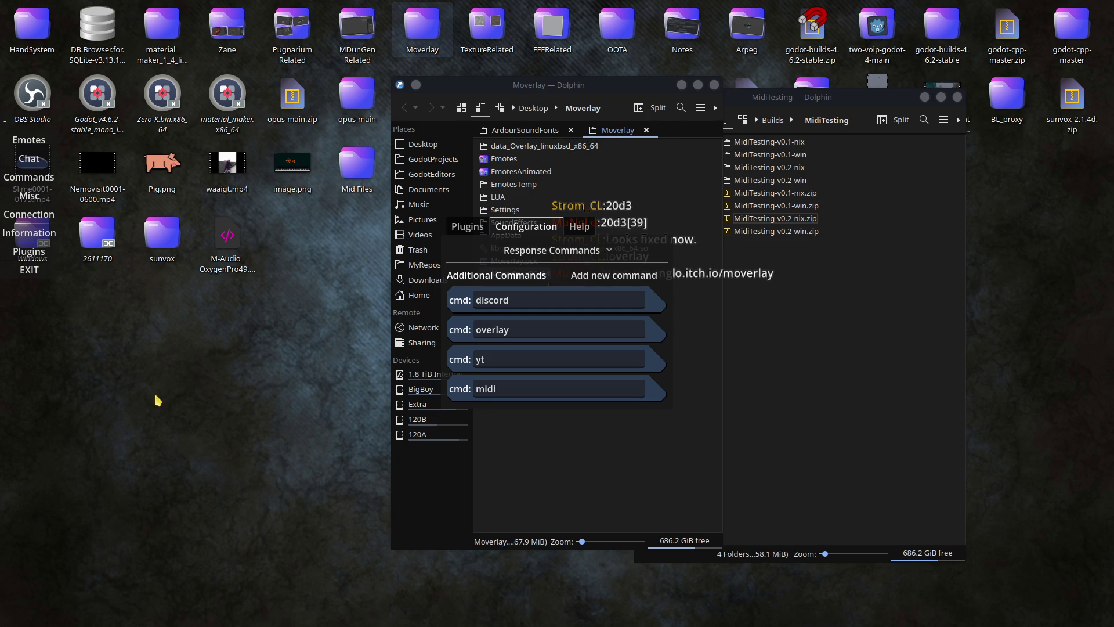
click(774, 428)
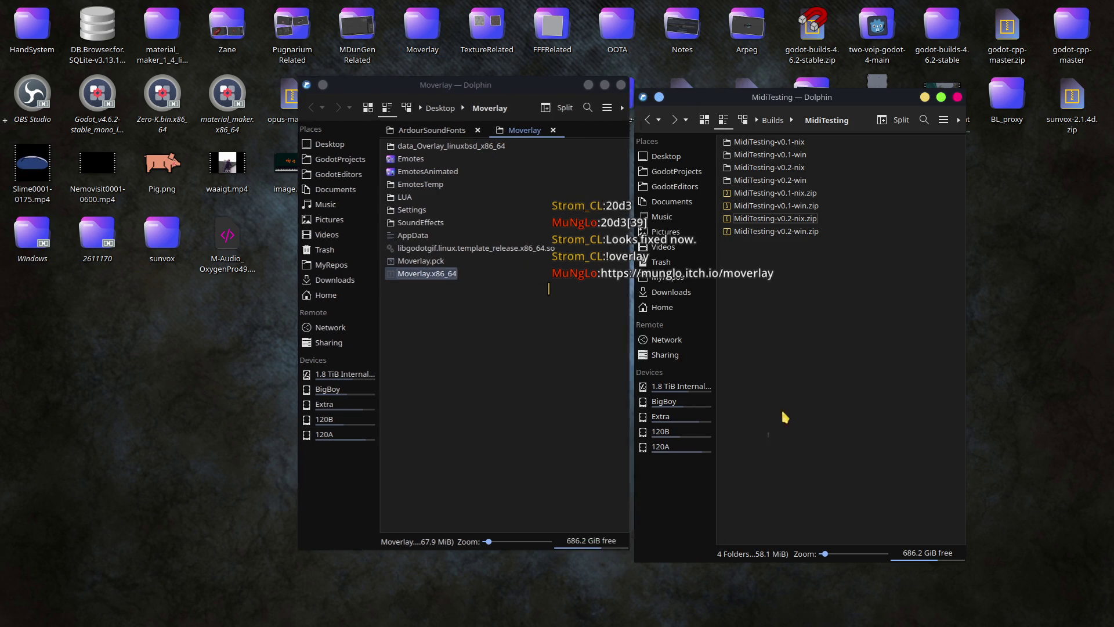
Step: Close the MidiTesting and Moverlay Dolphin windows and drag the chat text block left
click(957, 97)
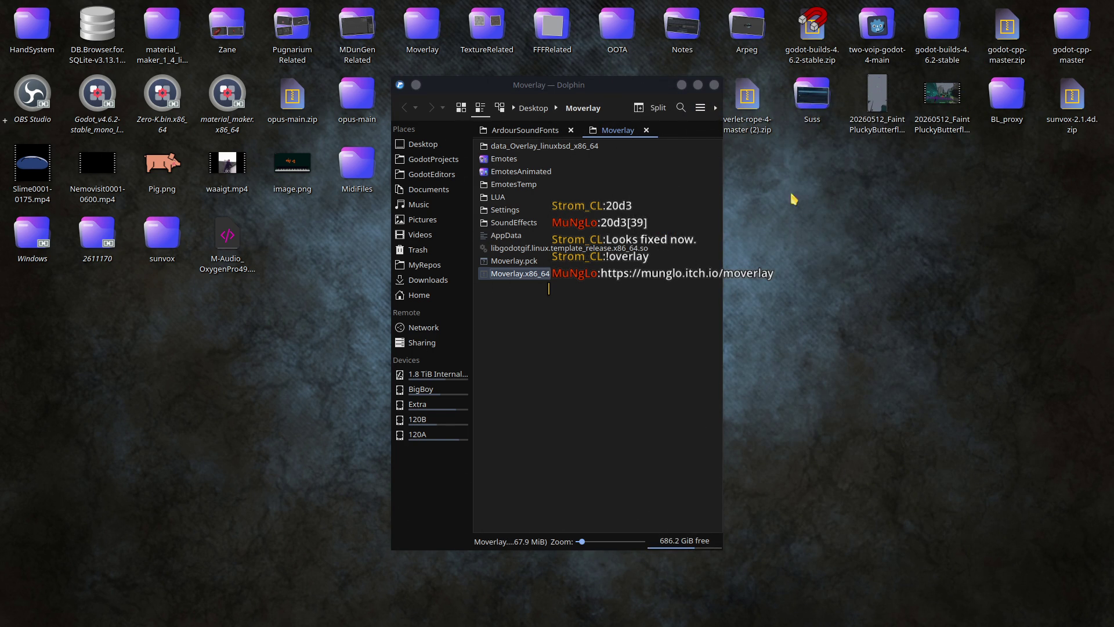
click(715, 86)
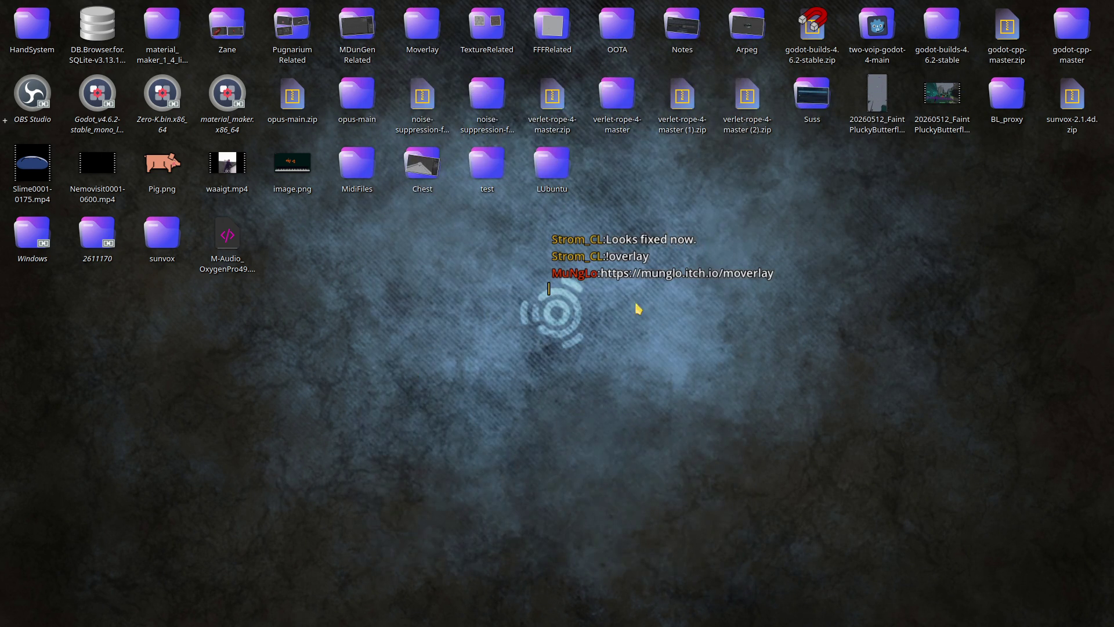
drag(549, 289, 434, 295)
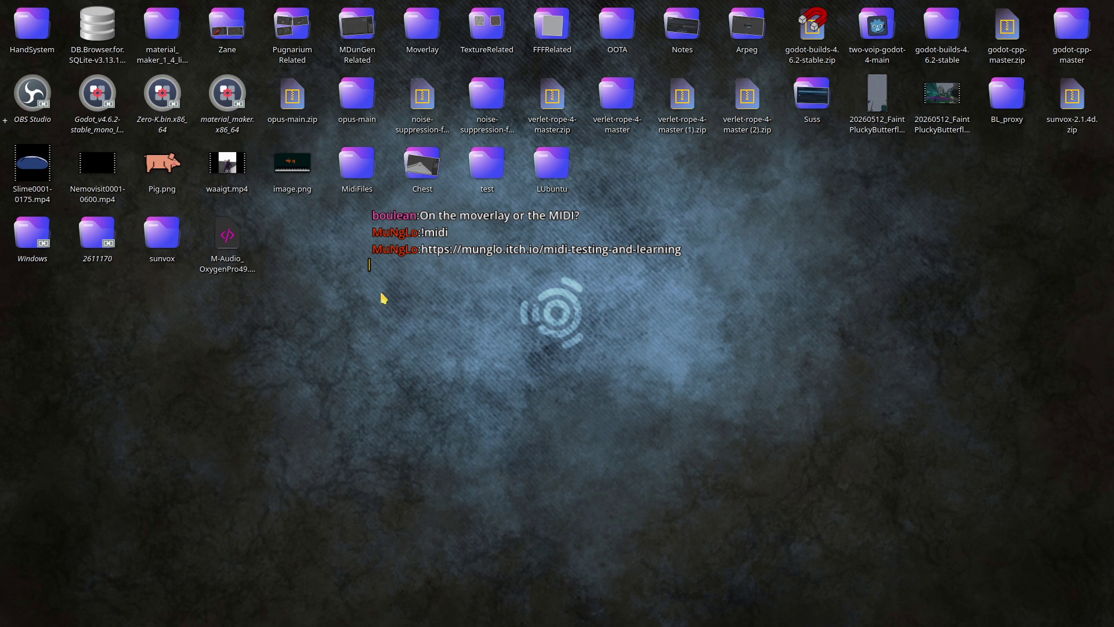
Step: Drag the chat text further down-left and bring up Patchance's audio routing graph
drag(366, 274, 185, 371)
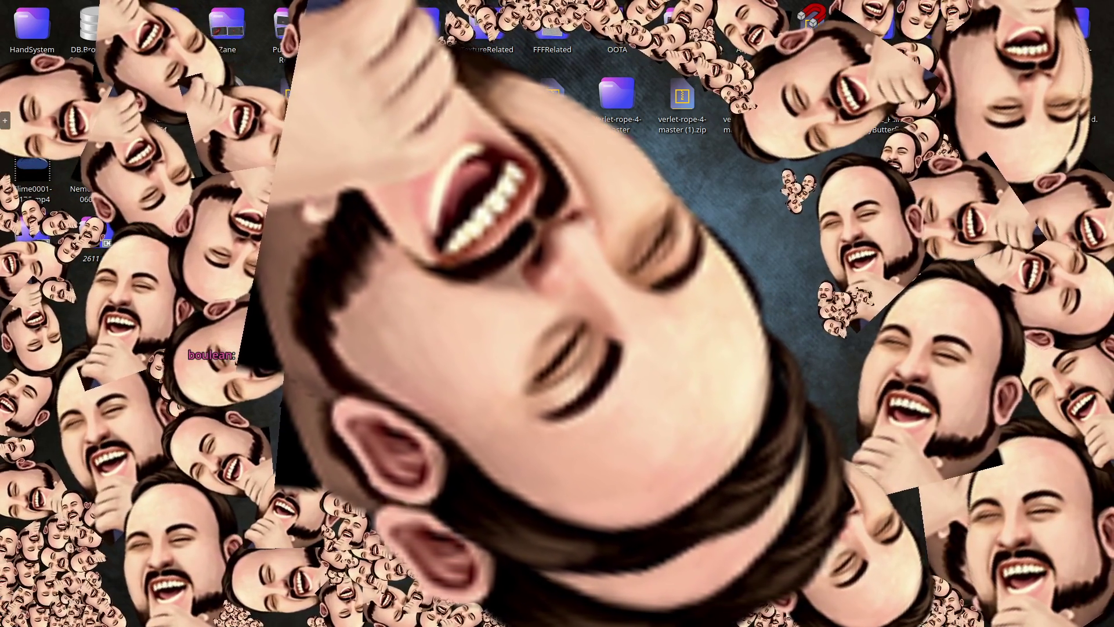
key(alt+Tab)
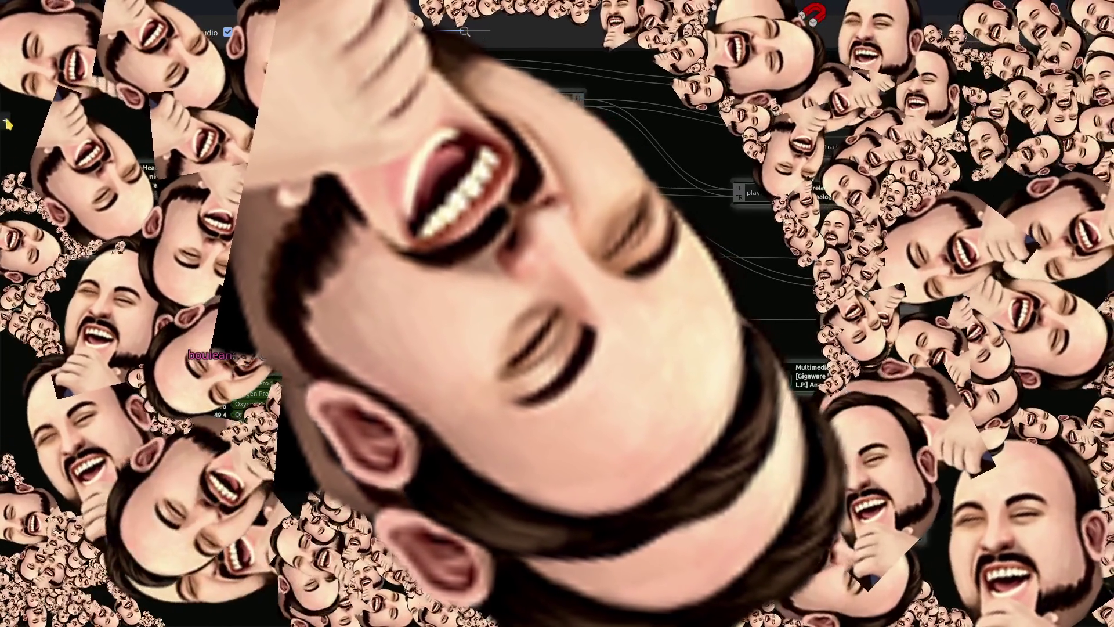
mouse_move(7, 123)
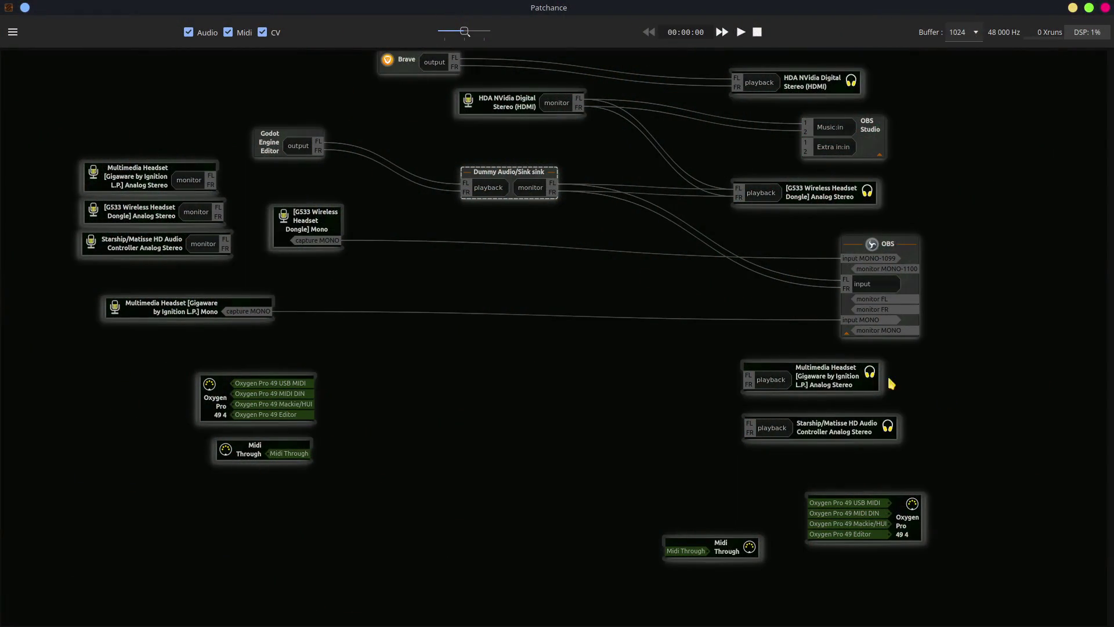
click(530, 177)
Step: Route Brave's output to HDA NVidia Digital Stereo (HDMI), drop its G533 link, and close Patchance
scroll(529, 177, up, 1)
mouse_move(434, 97)
mouse_down()
mouse_move(547, 104)
mouse_move(858, 318)
mouse_move(801, 238)
mouse_move(754, 241)
mouse_move(739, 283)
mouse_move(773, 235)
mouse_up()
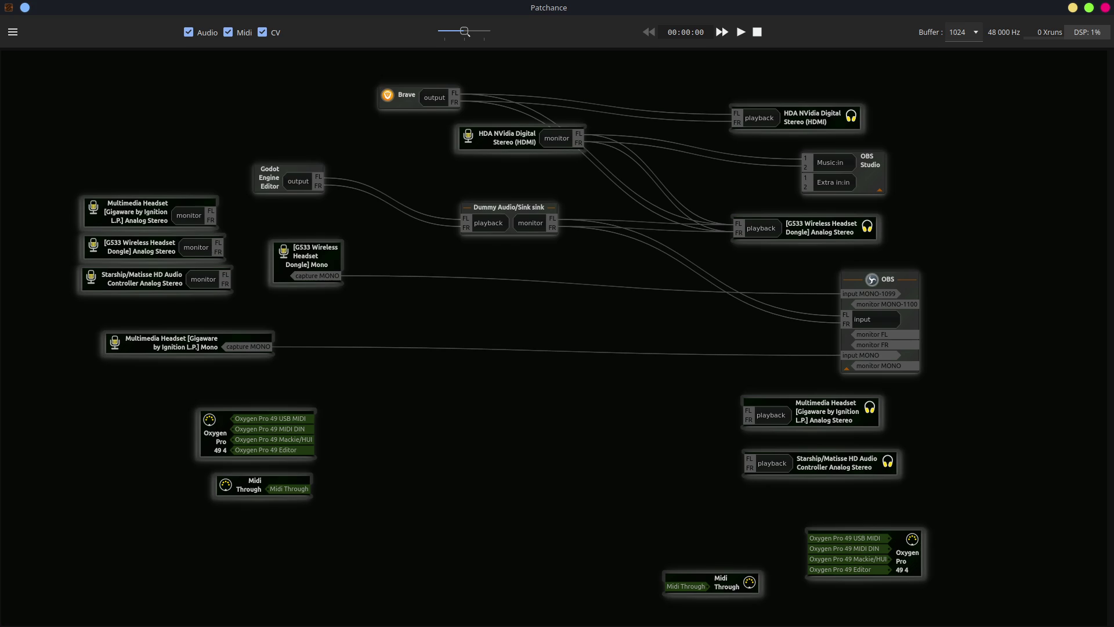
drag(435, 98, 733, 115)
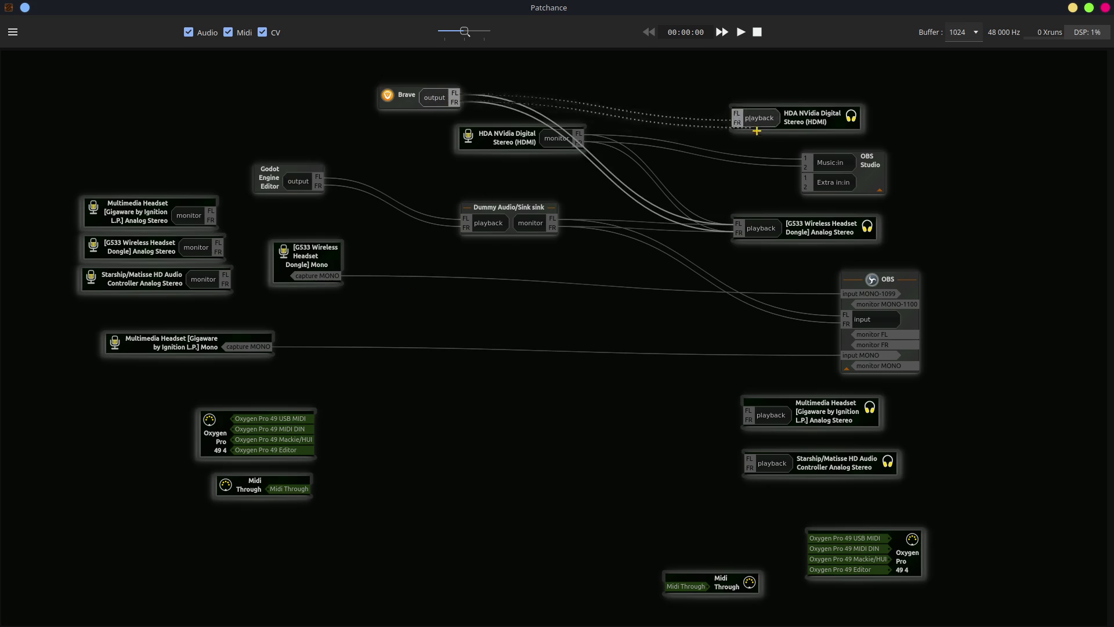
click(772, 231)
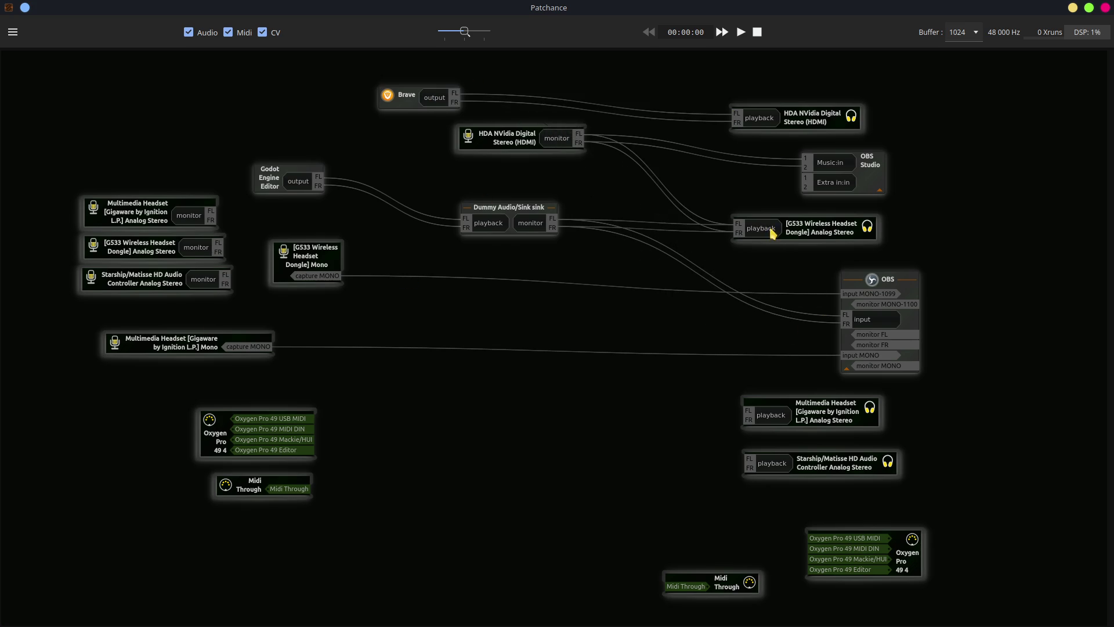
drag(413, 104, 387, 93)
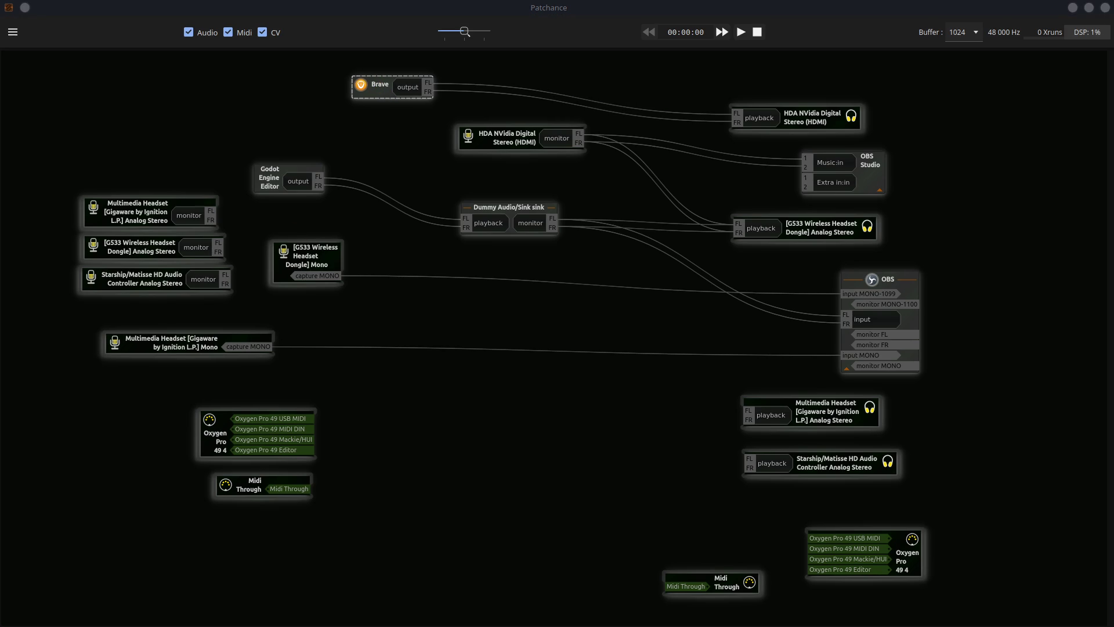
click(1105, 8)
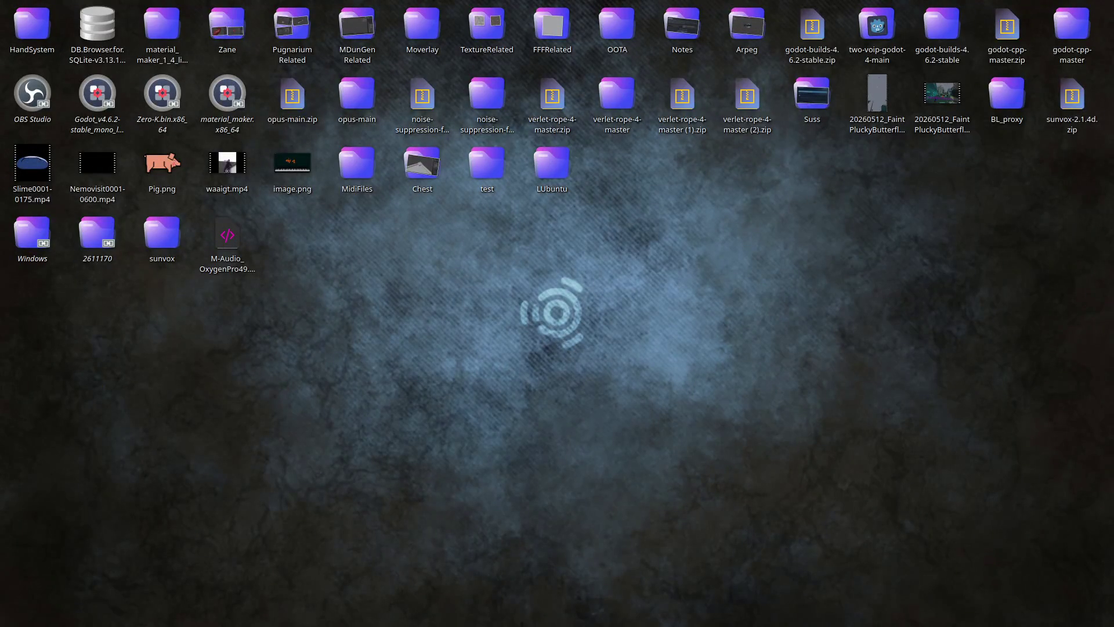